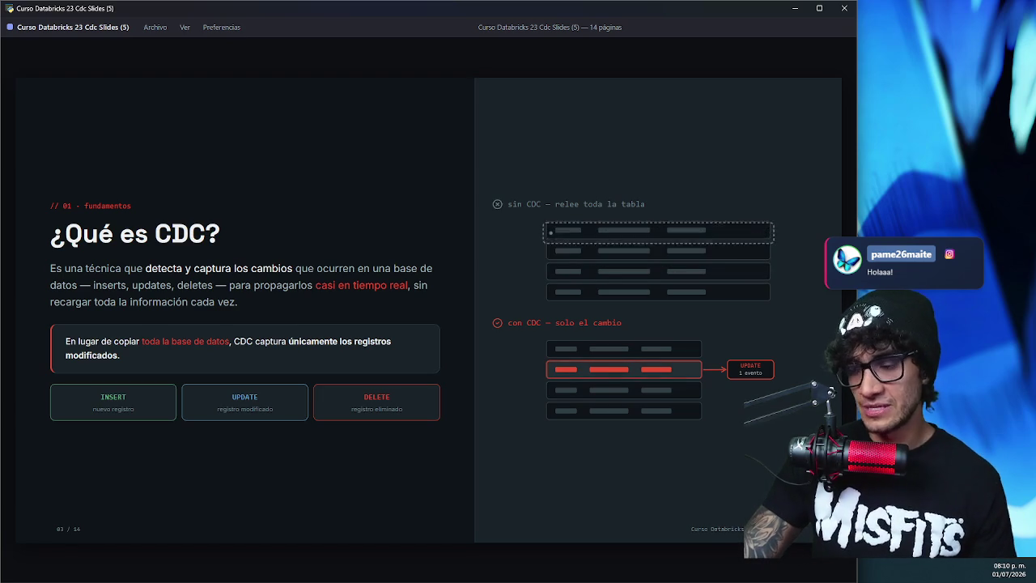
- Advance to the use-cases slide, highlight the Reducir carga wording on processing only new changes, then go to slide 5
key(Right)
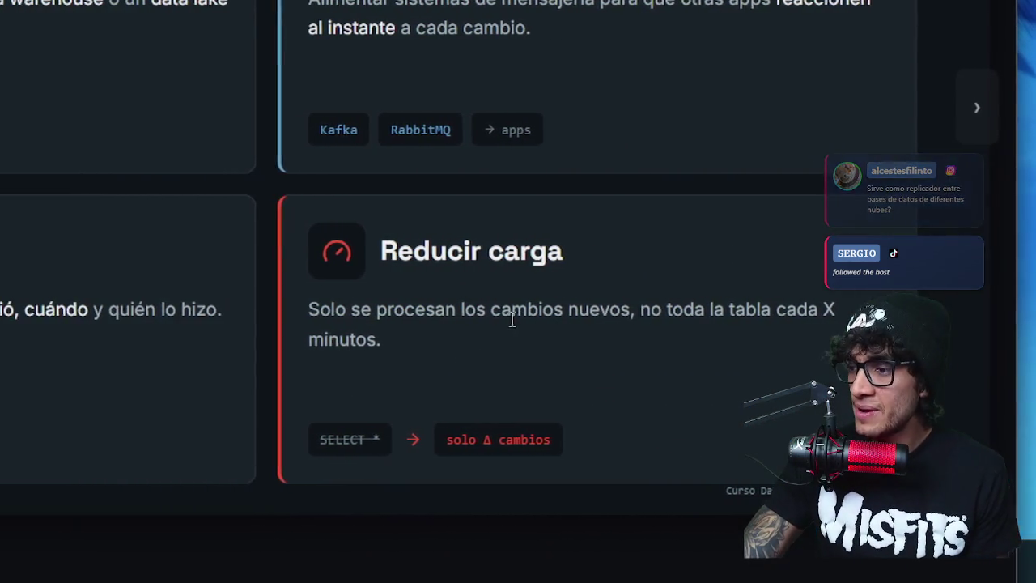
drag(517, 313, 642, 311)
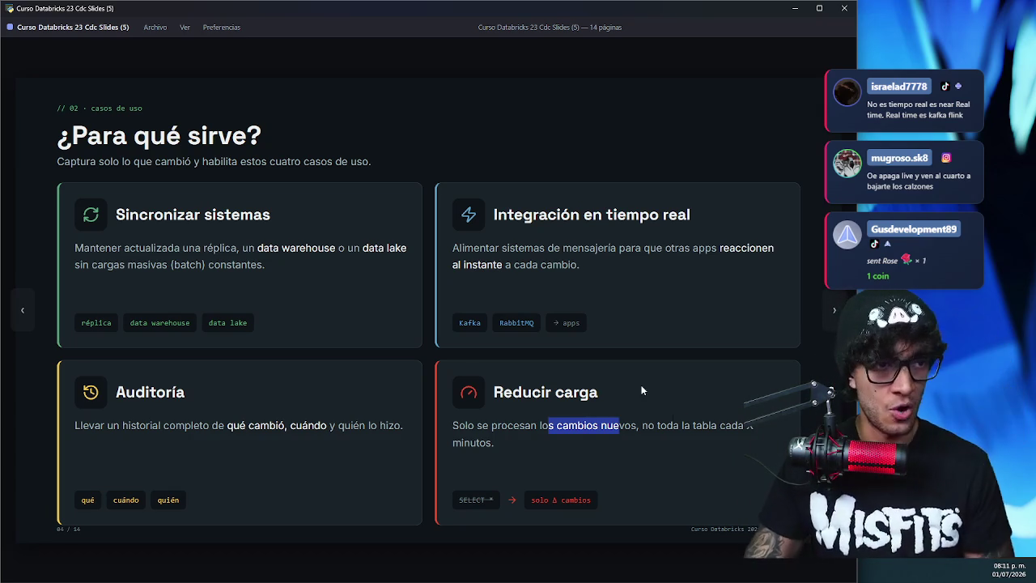
key(Right)
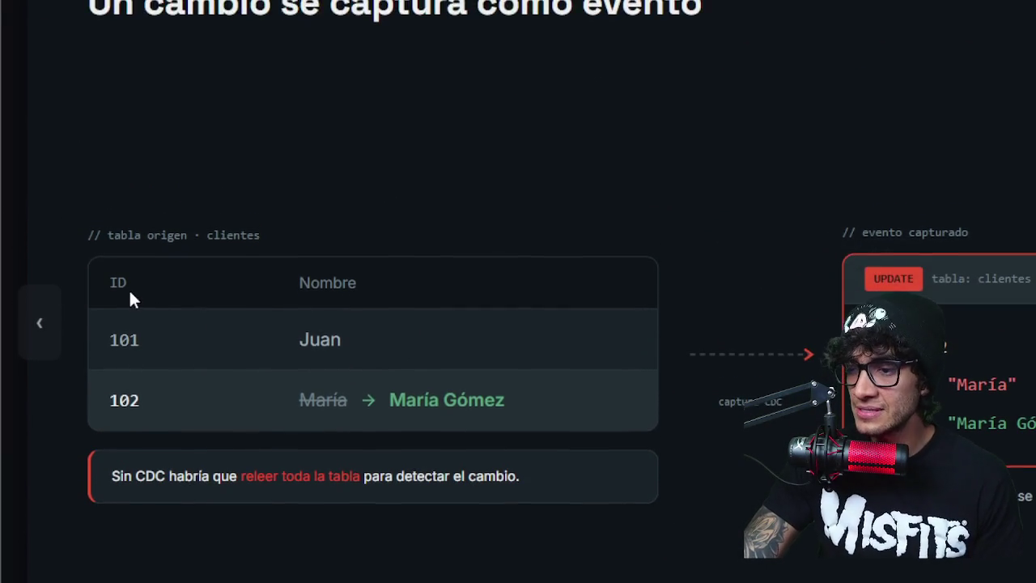
double_click(118, 292)
click(372, 295)
double_click(323, 292)
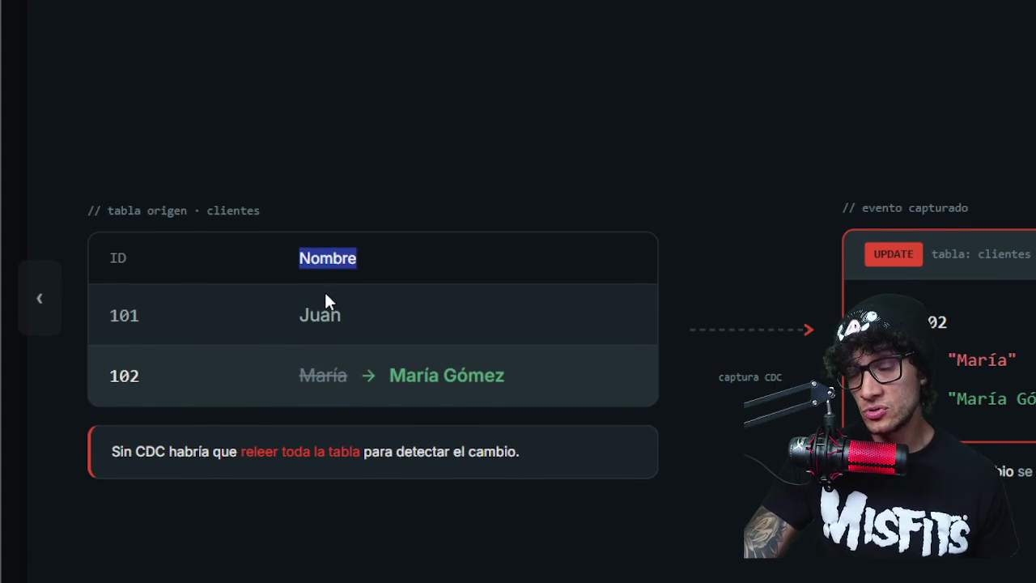
double_click(324, 293)
click(350, 298)
double_click(321, 296)
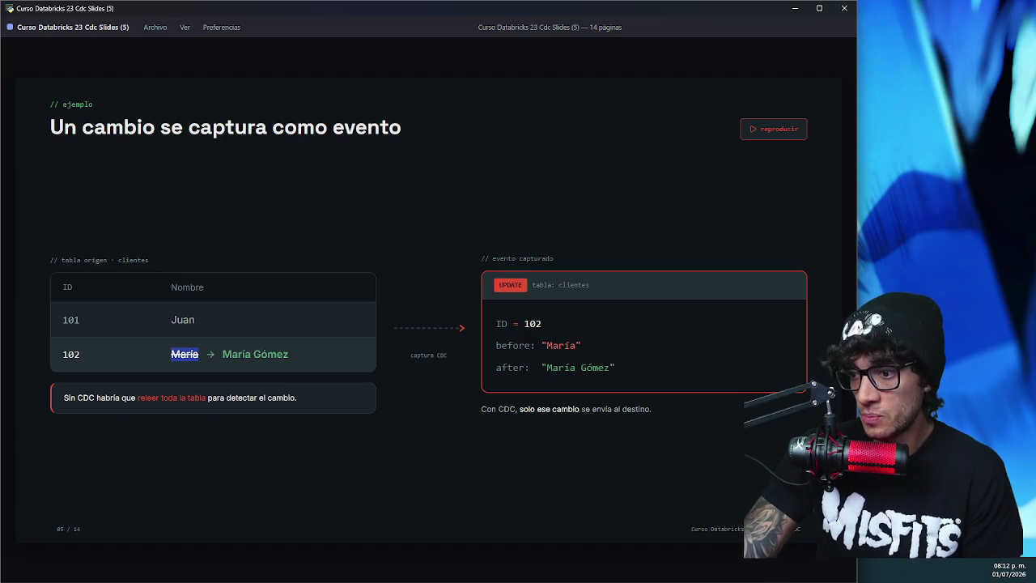
key(alt+Tab)
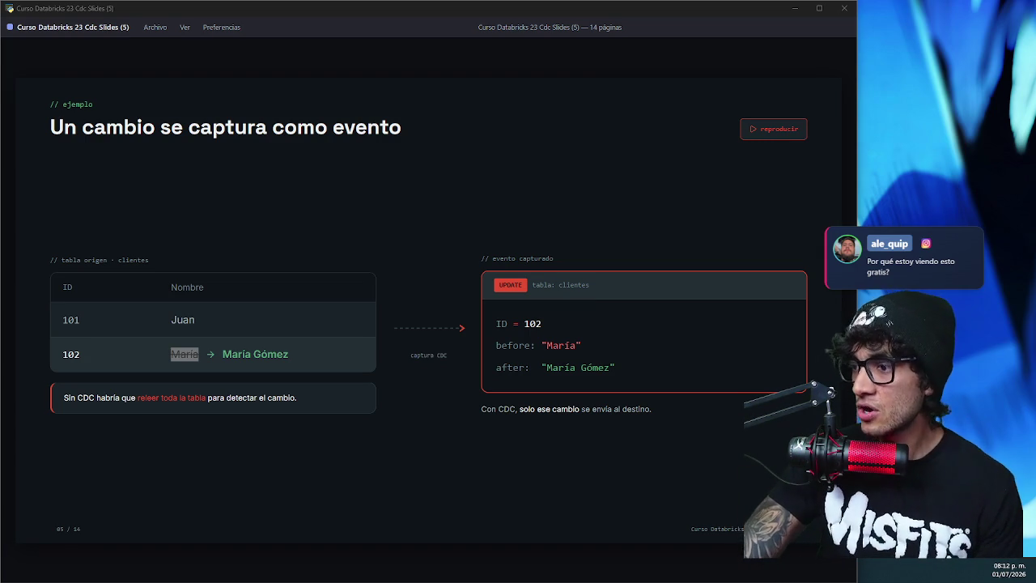
click(779, 131)
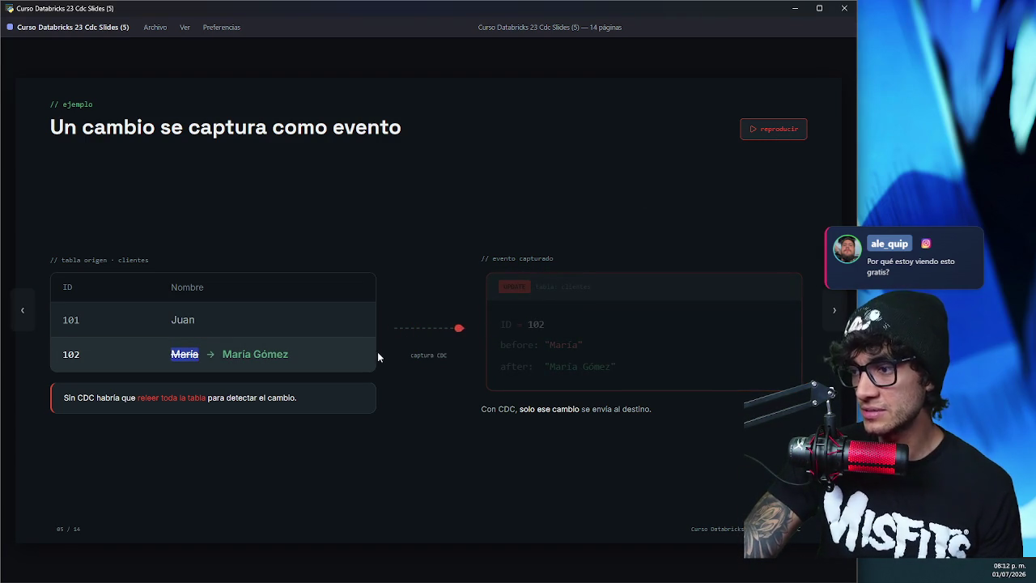
- Highlight the event's ID = 102, before 'María' and after 'María Gómez' lines, then advance a slide
drag(543, 325, 497, 323)
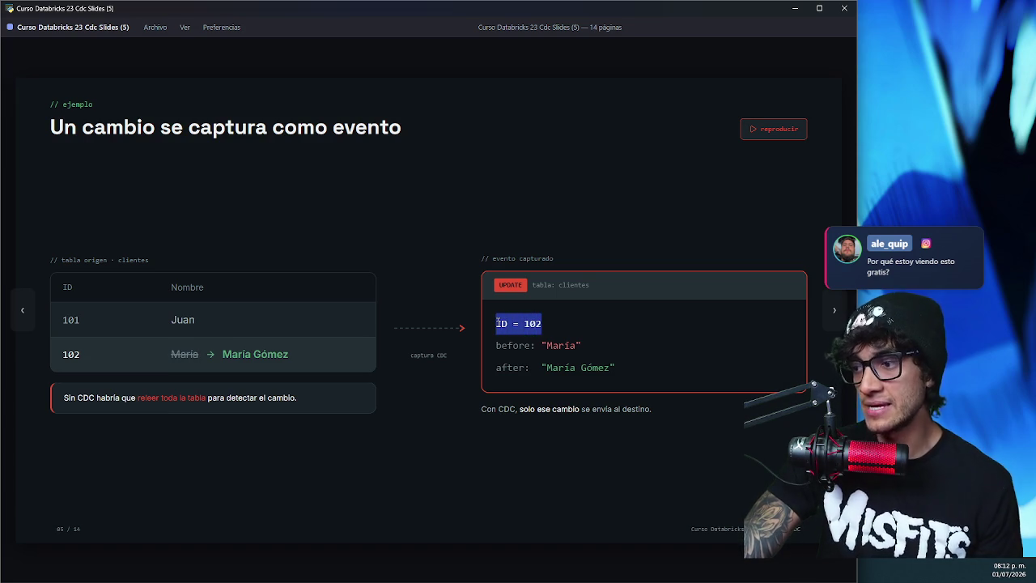
drag(600, 346, 503, 339)
drag(625, 368, 513, 368)
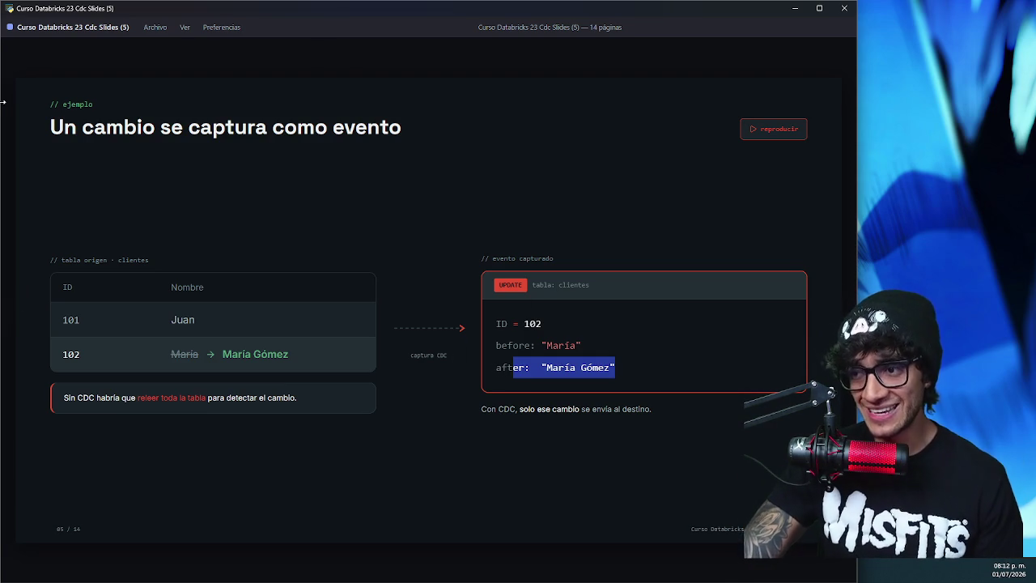
key(Right)
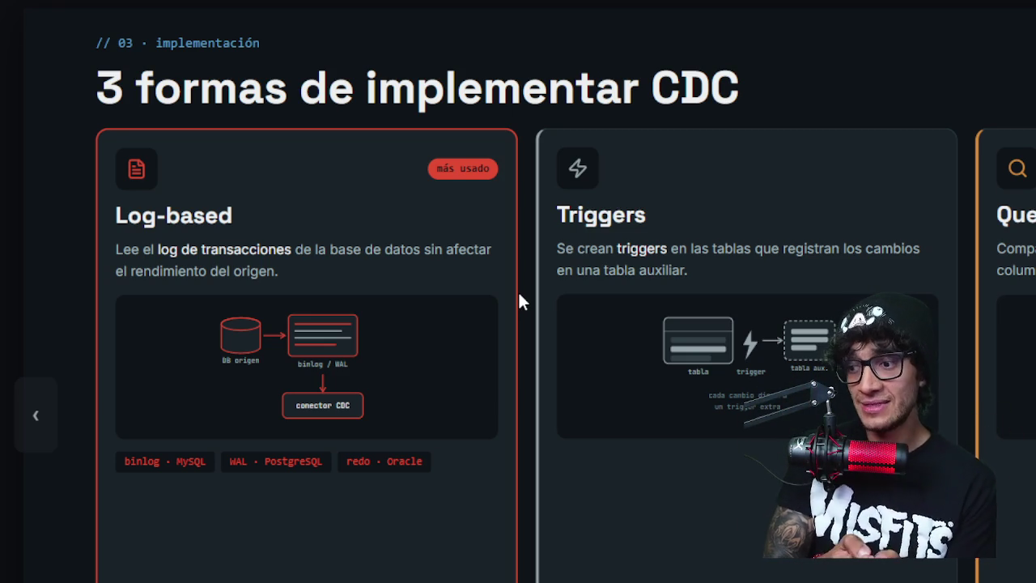
scroll(520, 290, down, 2)
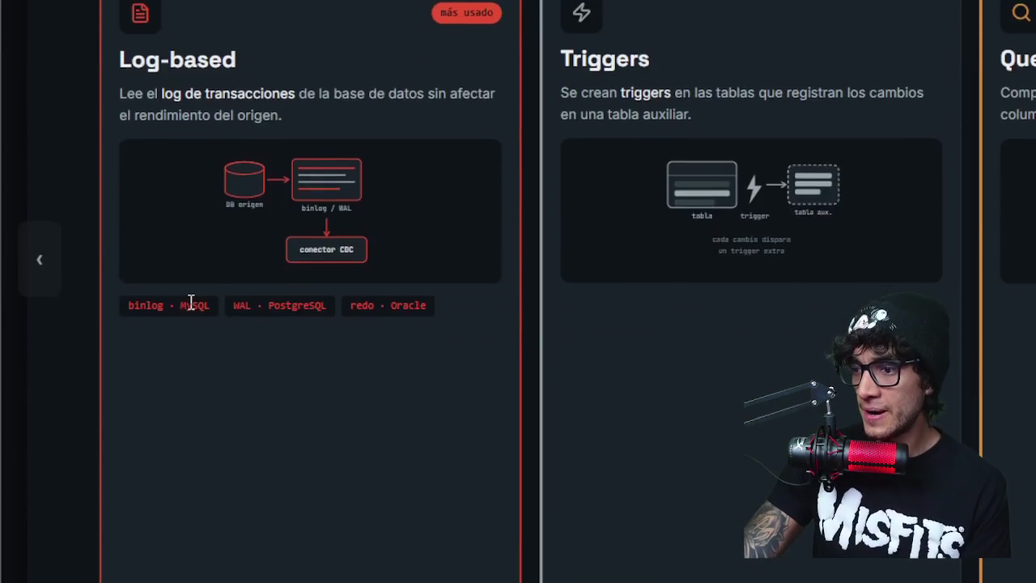
drag(166, 293, 122, 292)
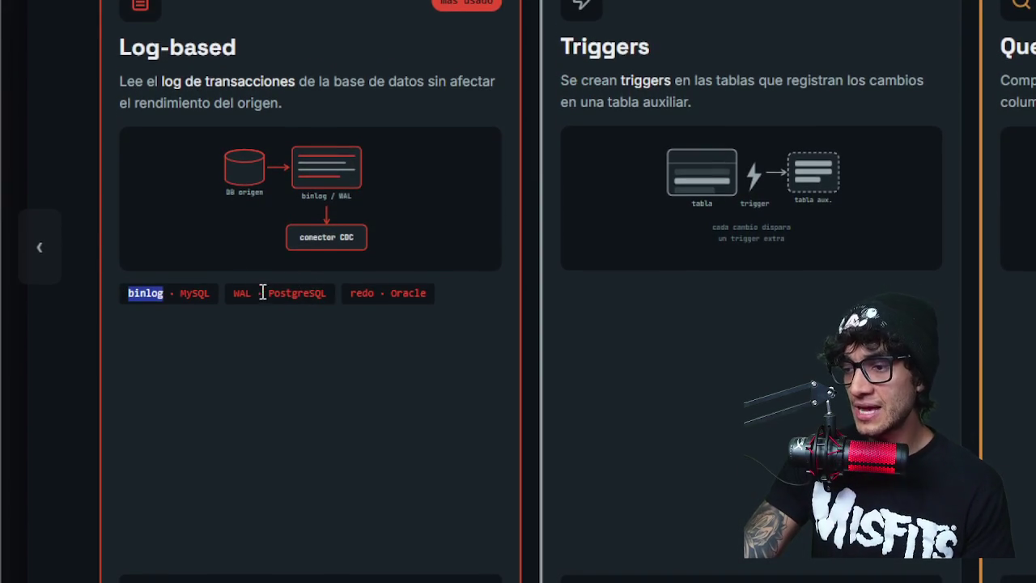
drag(250, 293, 230, 300)
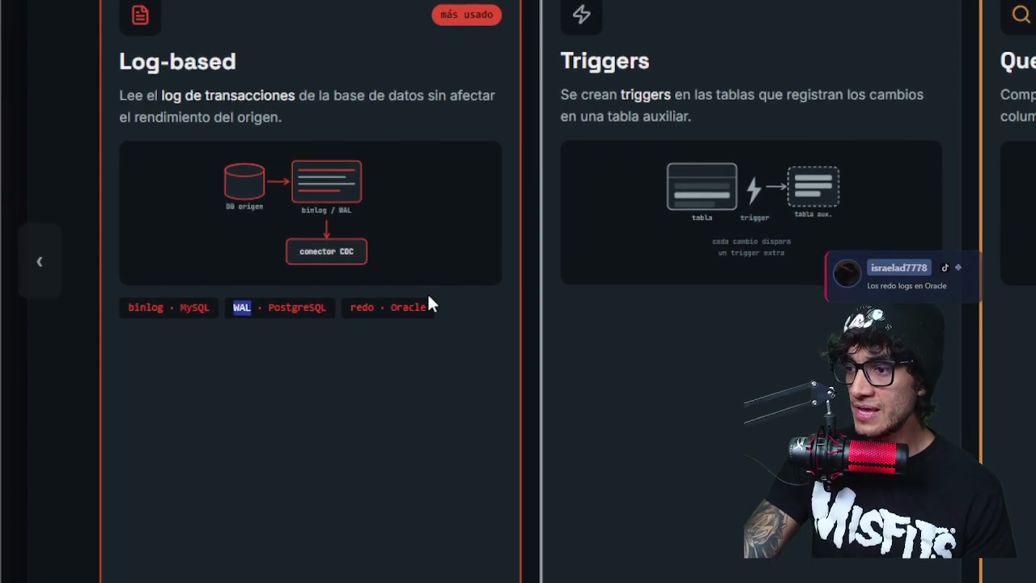
drag(374, 294, 350, 293)
scroll(359, 294, up, 1)
scroll(349, 300, down, 1)
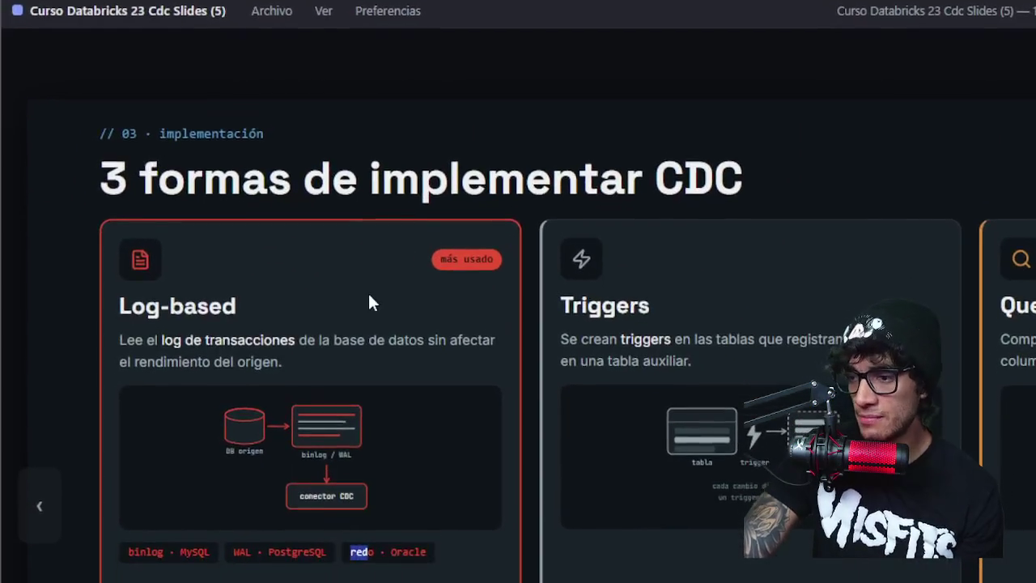
drag(224, 339, 198, 339)
drag(219, 293, 120, 291)
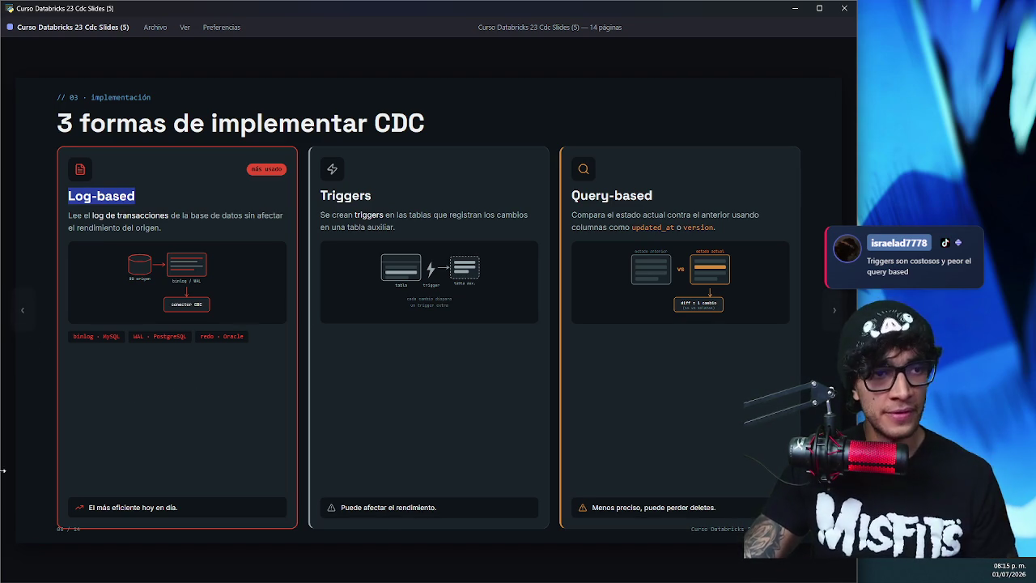
- Advance to the 'El flujo completo hacia Databricks' architecture slide
click(14, 310)
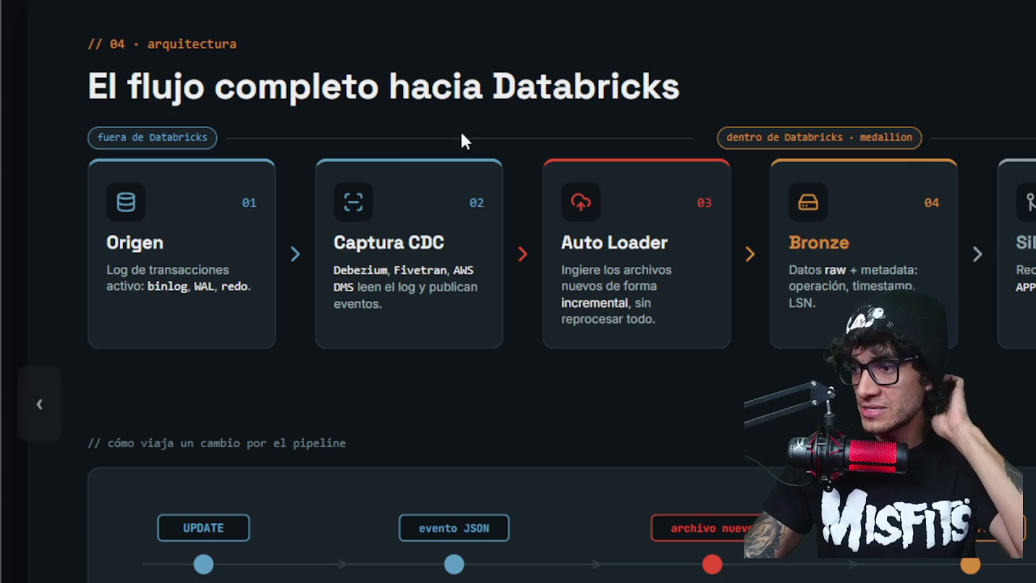
- Highlight the Captura CDC title and Bronze 'raw + metadata' text, then clear the selection
drag(334, 243, 444, 242)
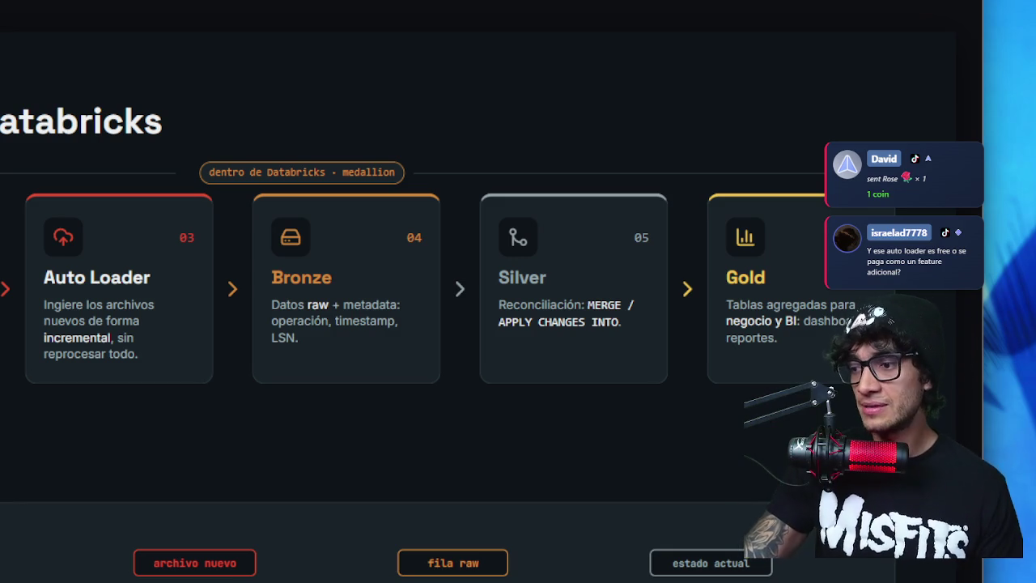
drag(295, 300, 395, 310)
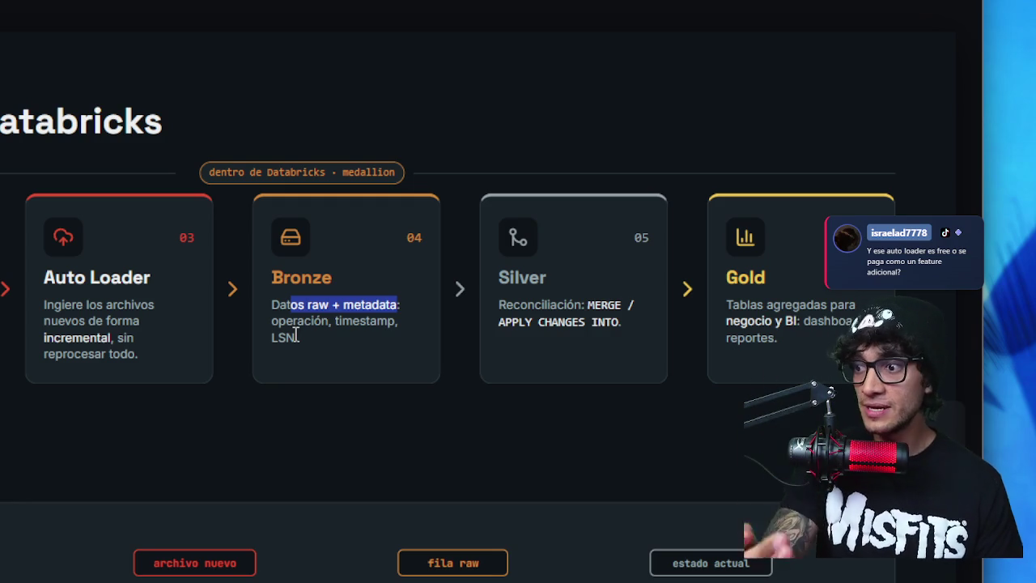
click(378, 321)
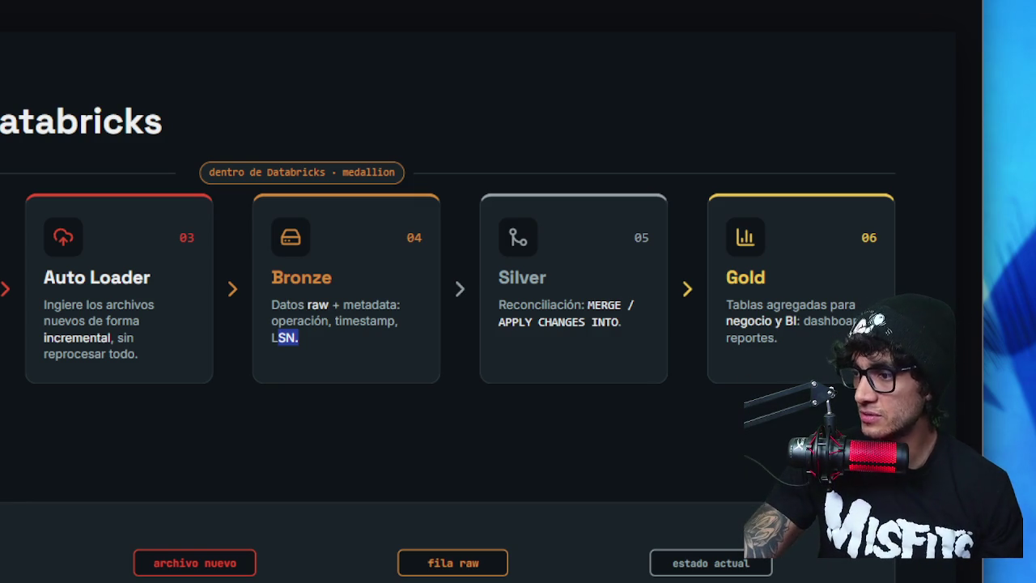
- Select 'APPLY CHANGES INTO' in the Silver card's reconciliation text
drag(621, 323, 525, 322)
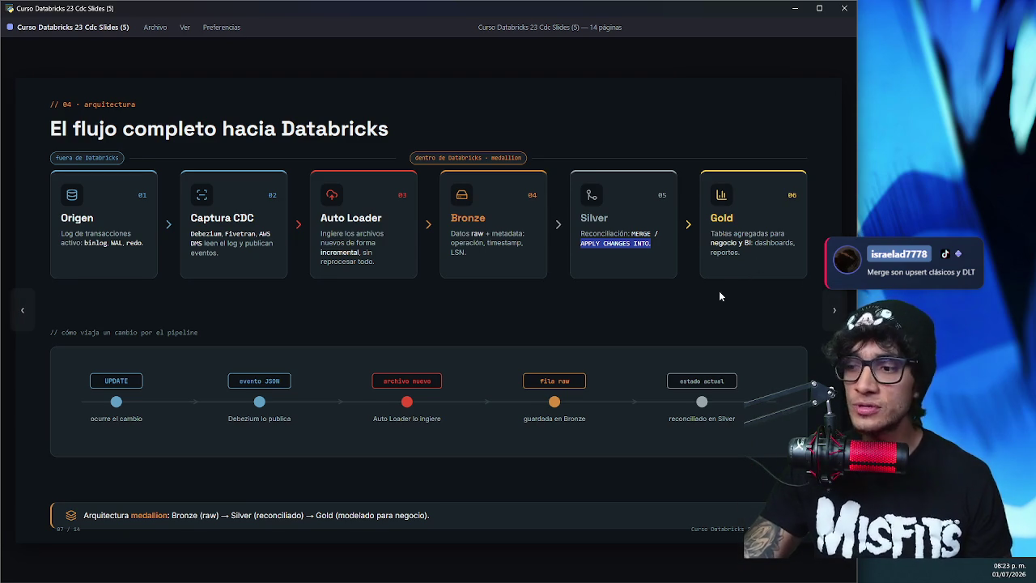
- Alt-tab away from the viewer, then advance to slide 08/14, the CDC Feed slide
key(alt+Tab)
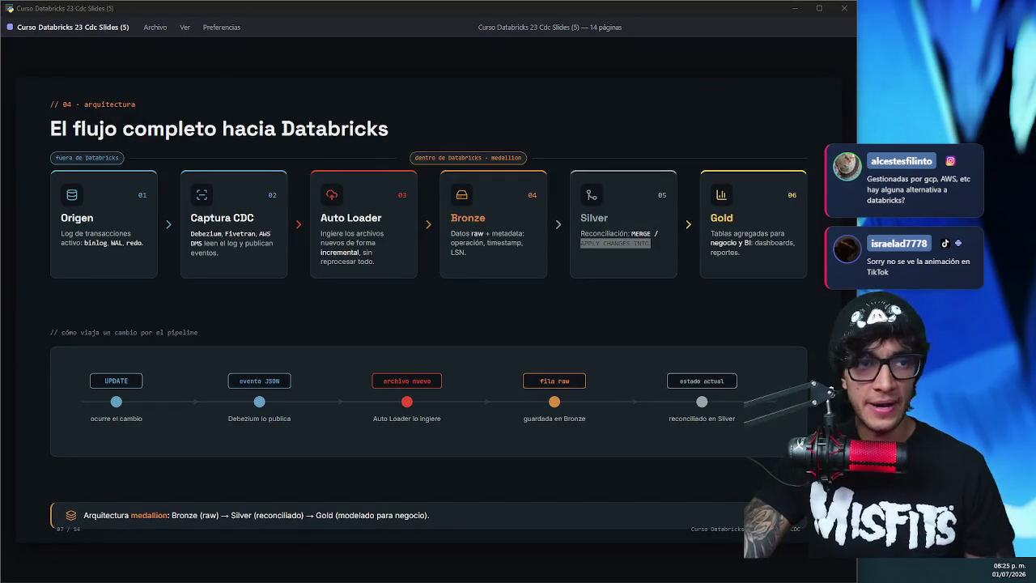
key(Right)
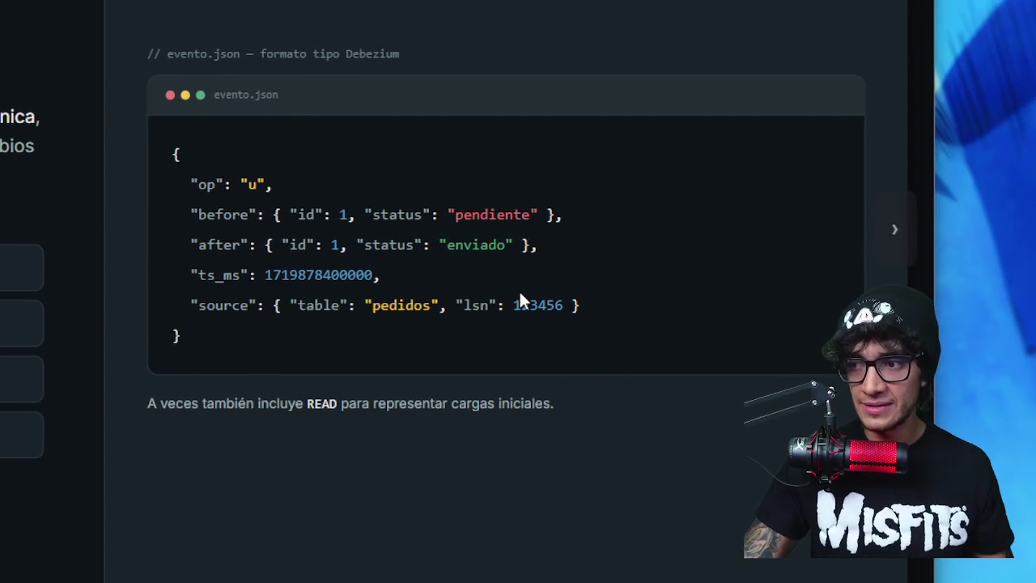
drag(274, 184, 186, 185)
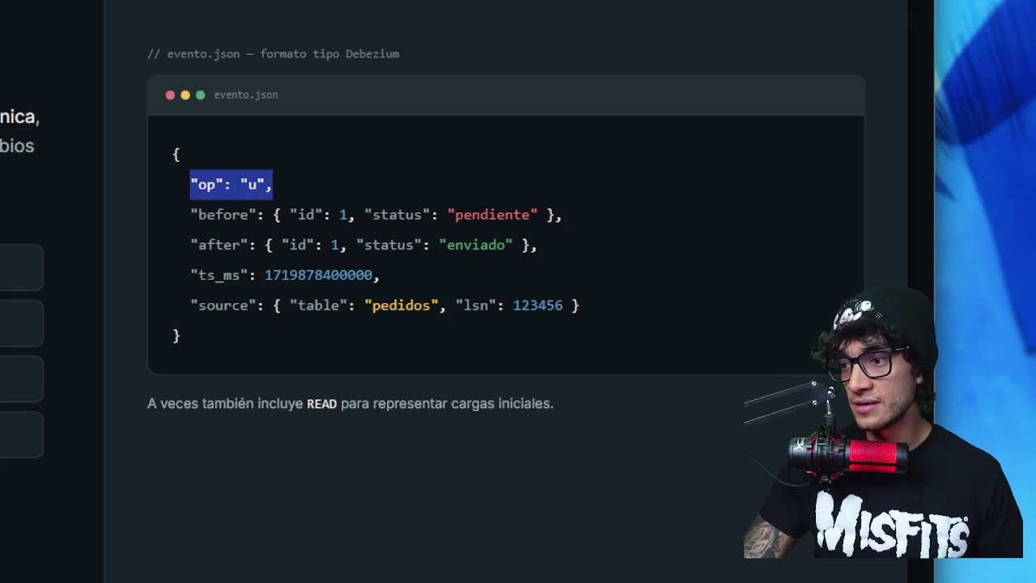
key(alt+Tab)
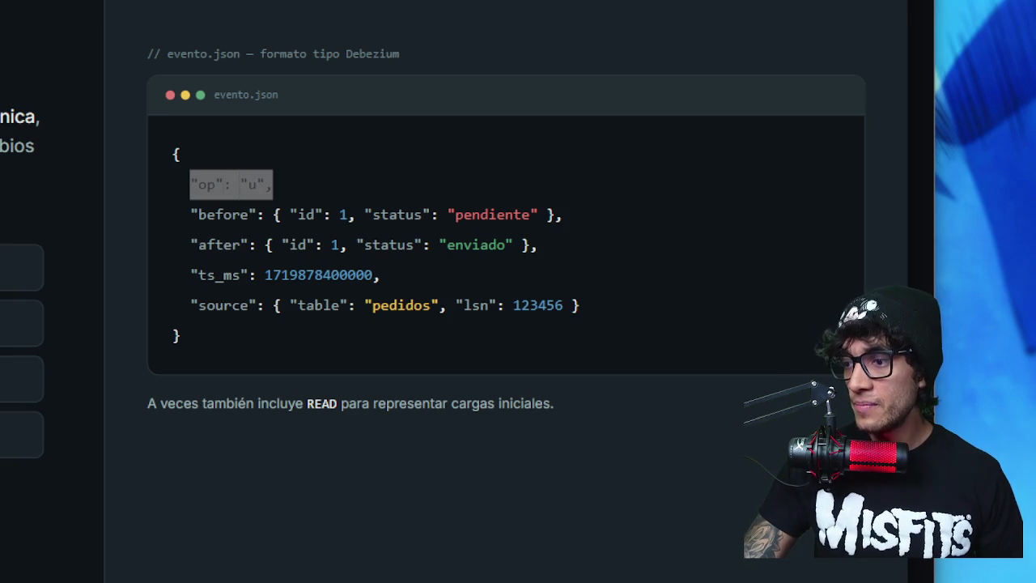
key(alt+Tab)
drag(591, 220, 176, 209)
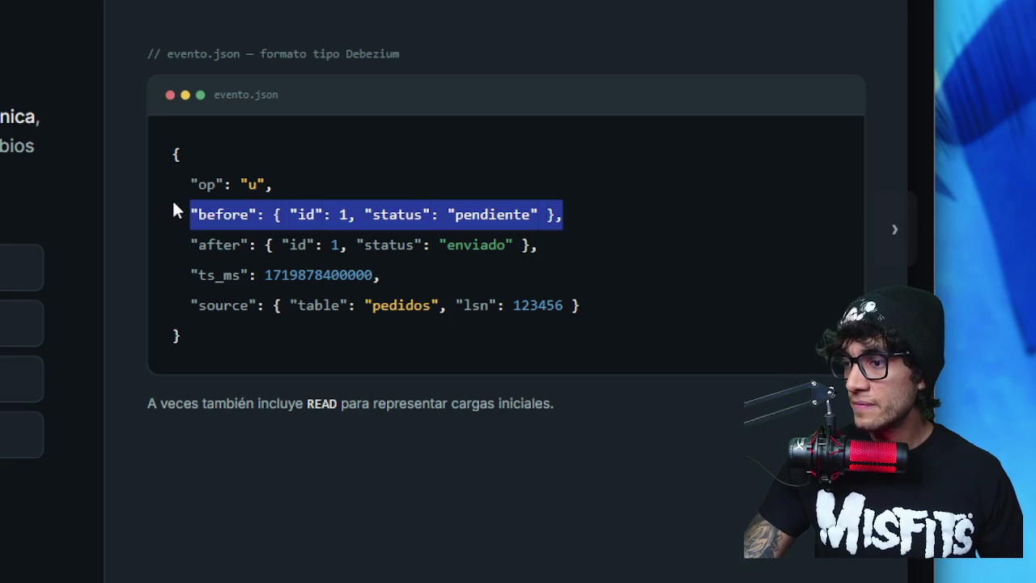
click(192, 246)
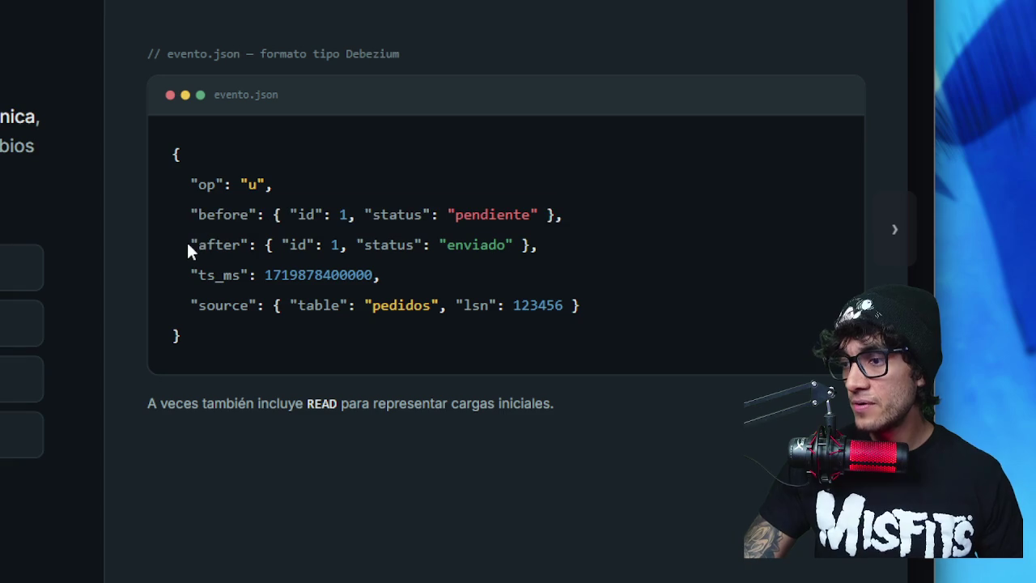
drag(200, 244, 621, 254)
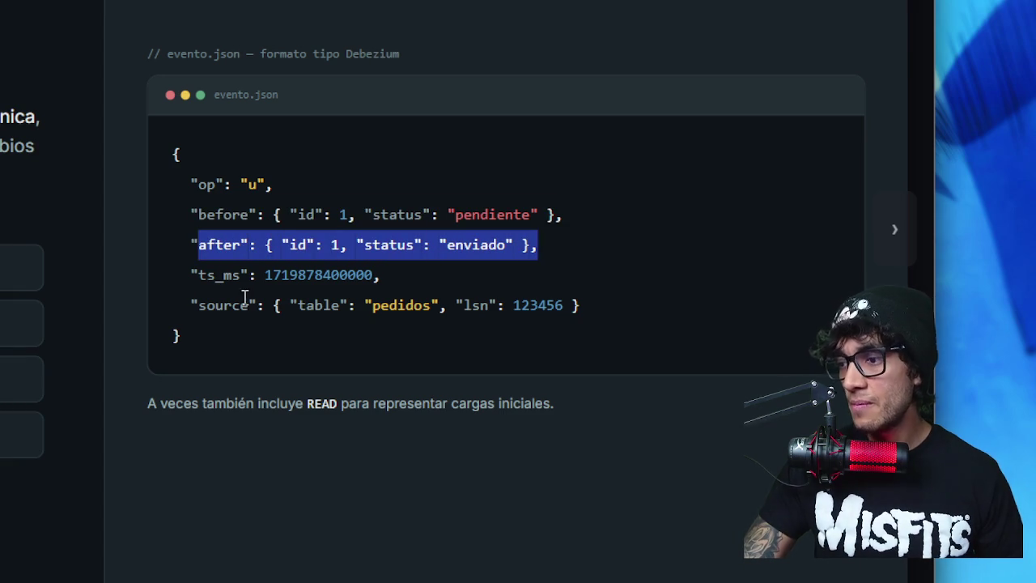
click(384, 278)
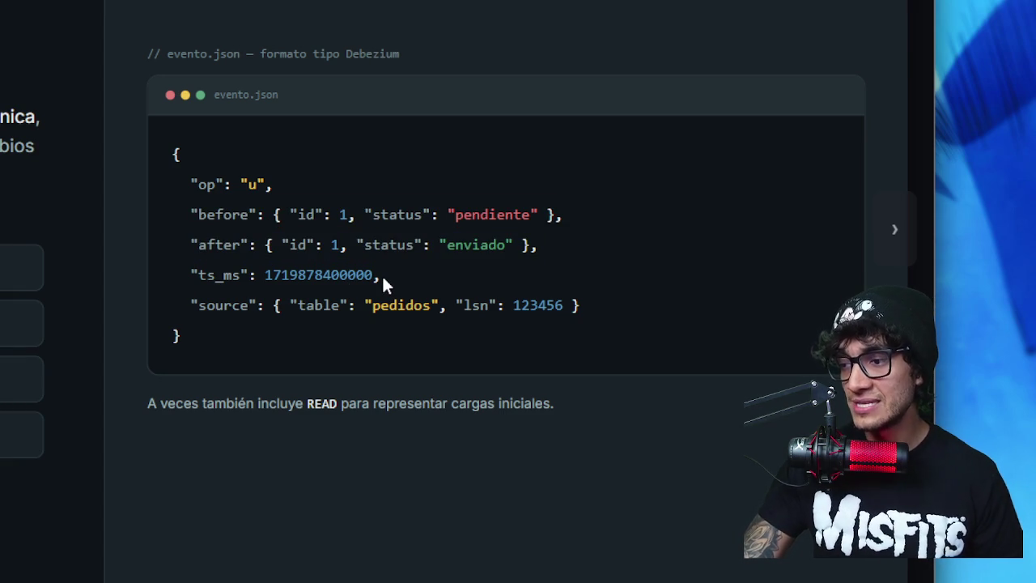
drag(382, 276, 271, 277)
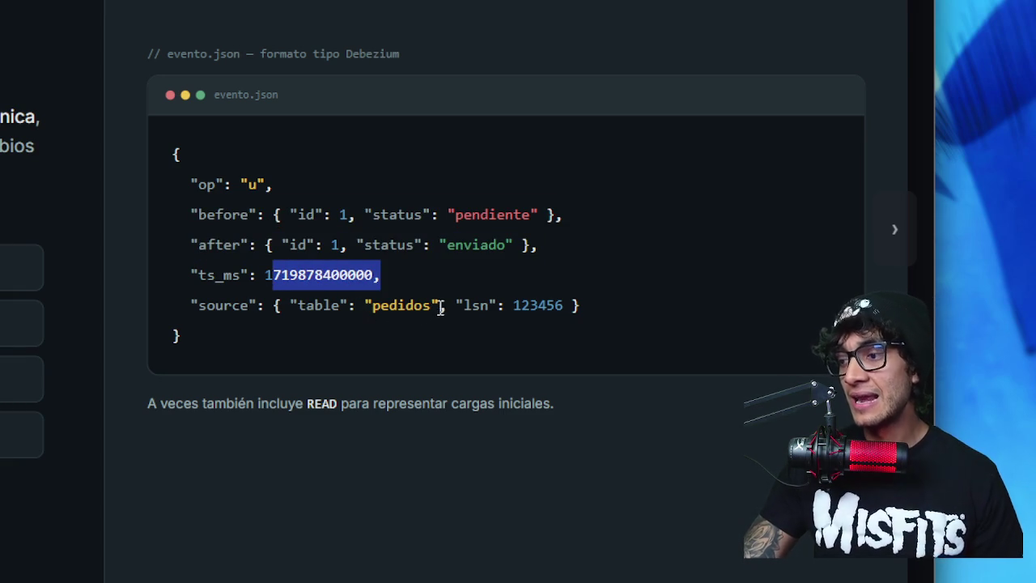
drag(439, 308, 404, 308)
click(534, 304)
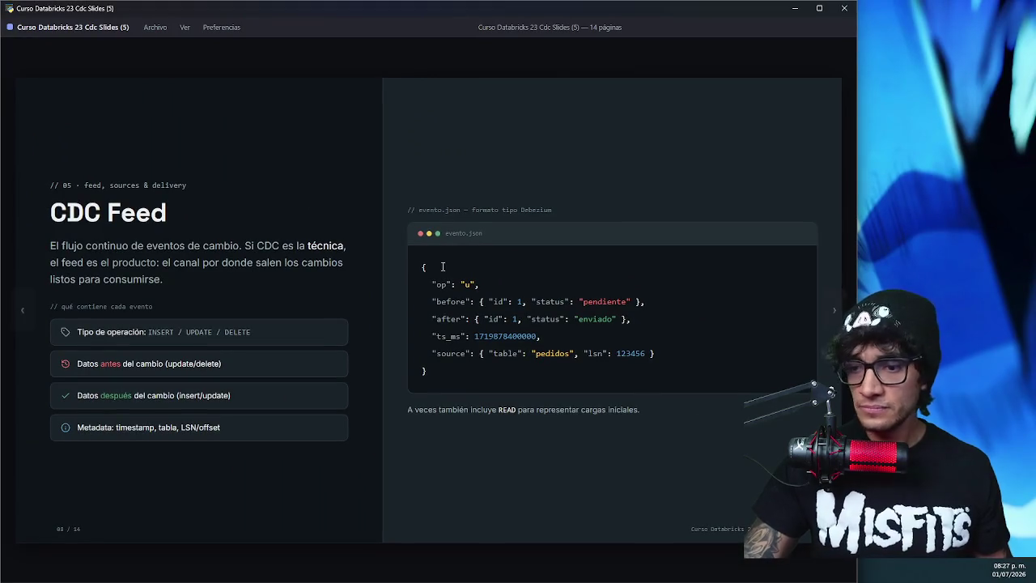
key(Right)
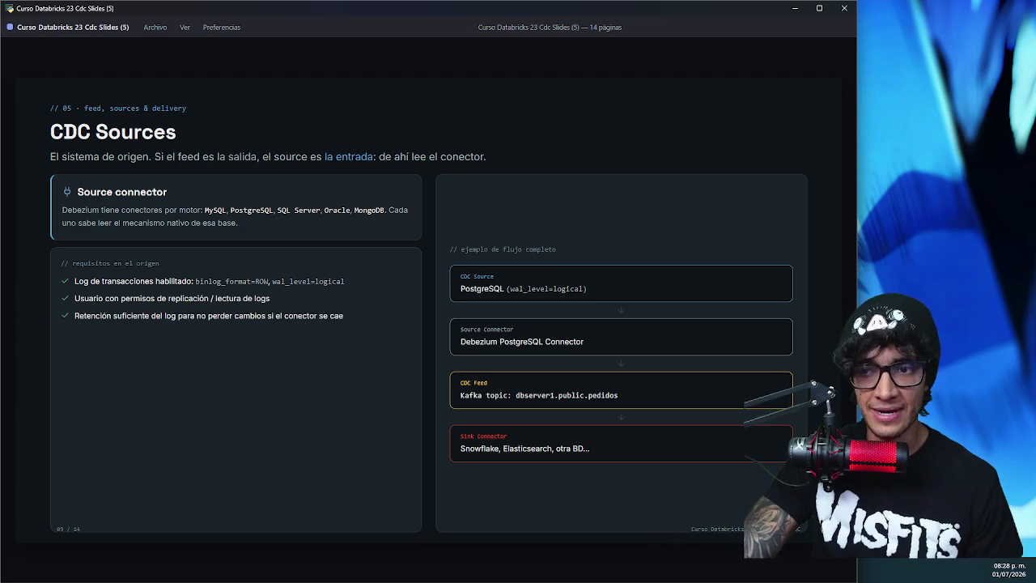
key(Right)
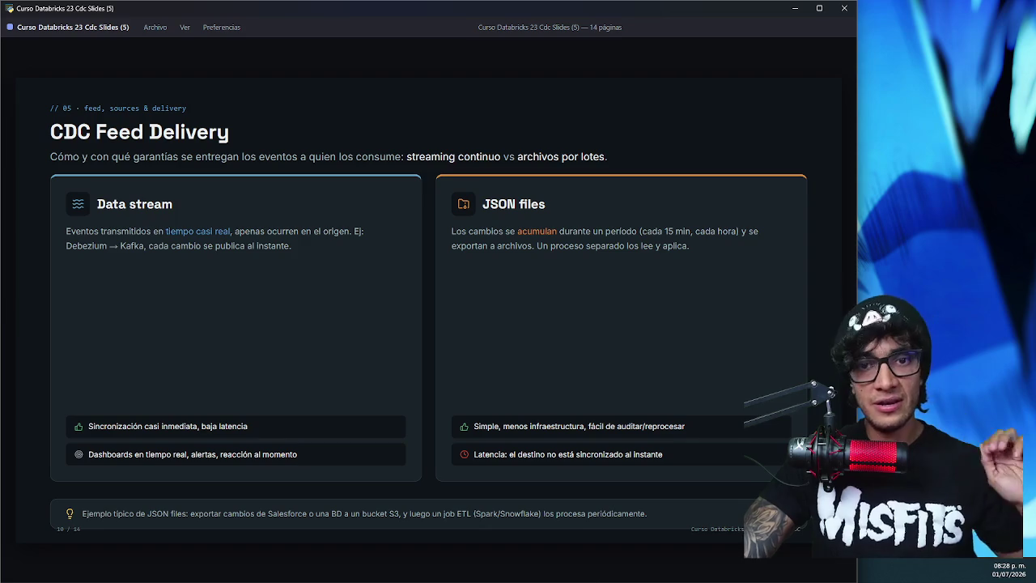
drag(91, 132, 190, 123)
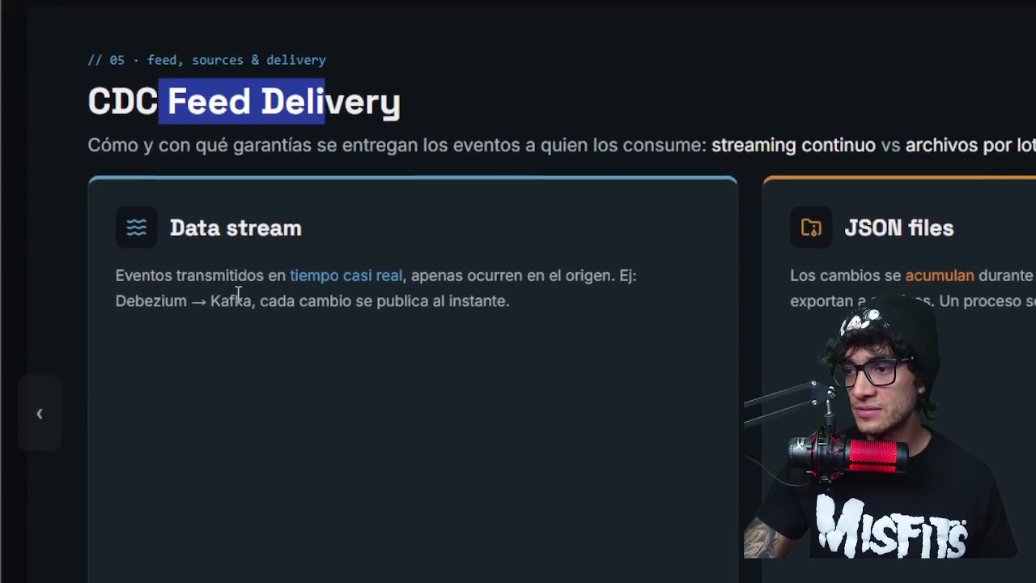
drag(246, 272, 423, 272)
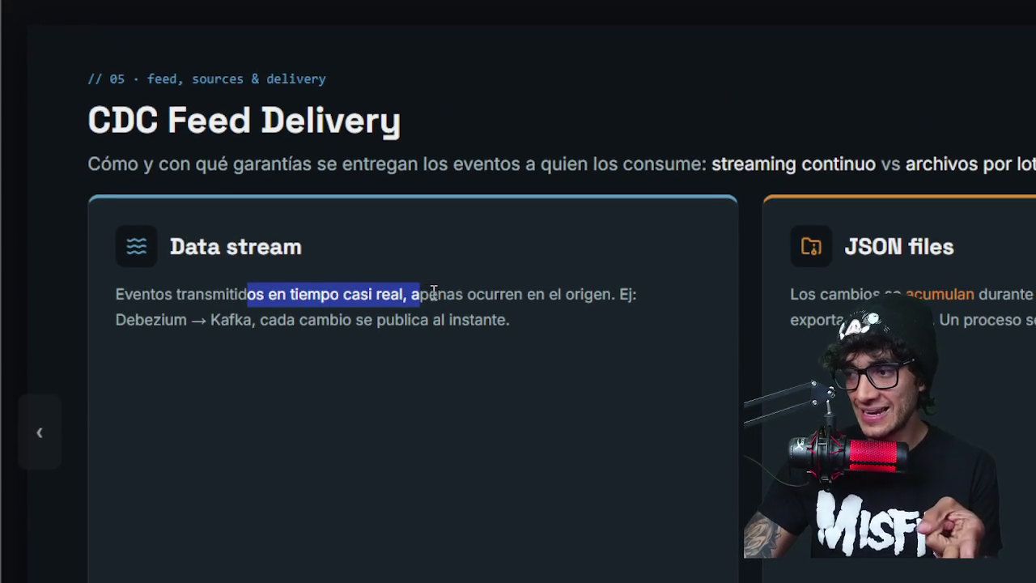
click(480, 293)
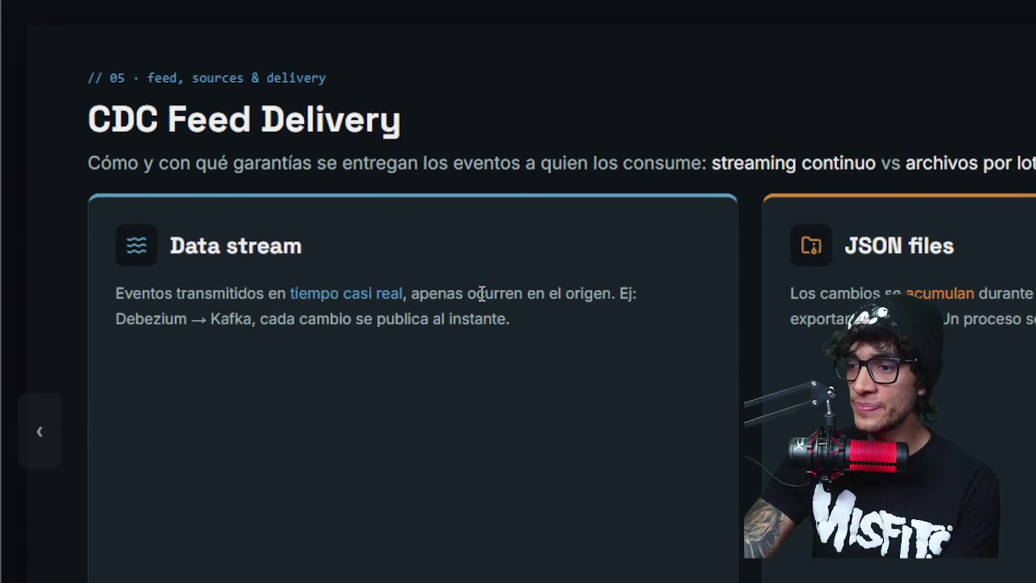
drag(197, 292, 129, 296)
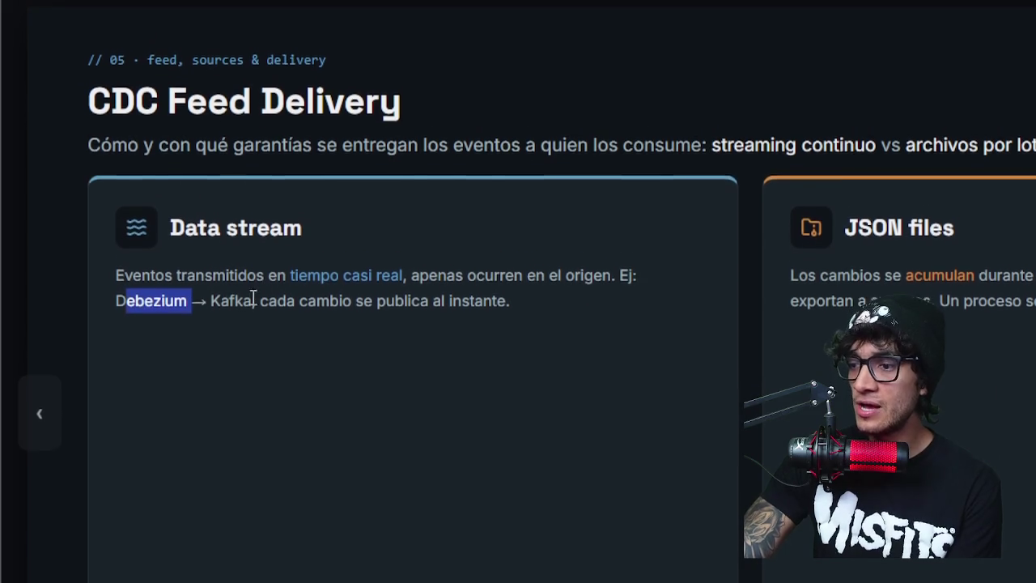
double_click(235, 293)
drag(277, 294, 406, 294)
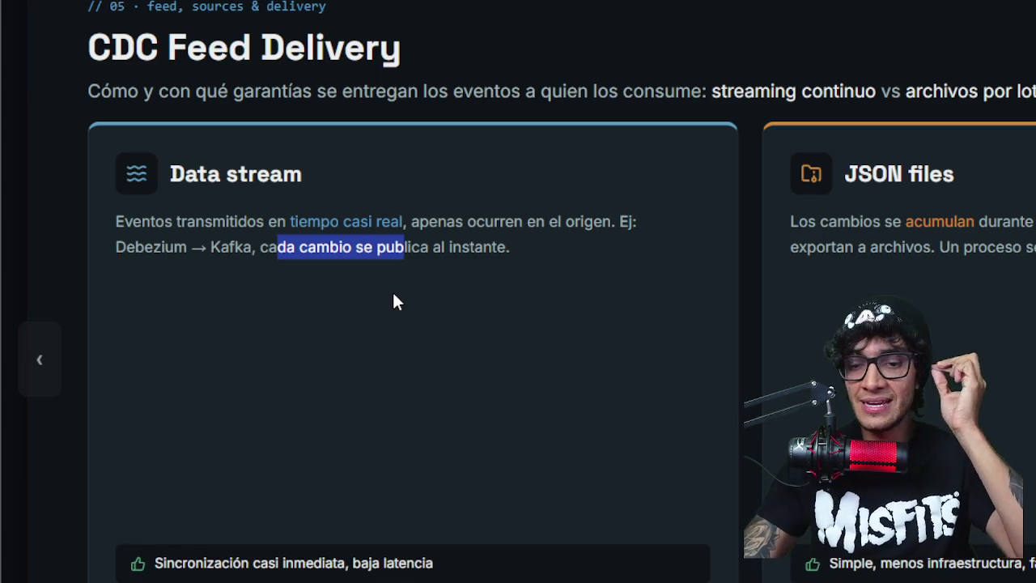
scroll(393, 295, up, 1)
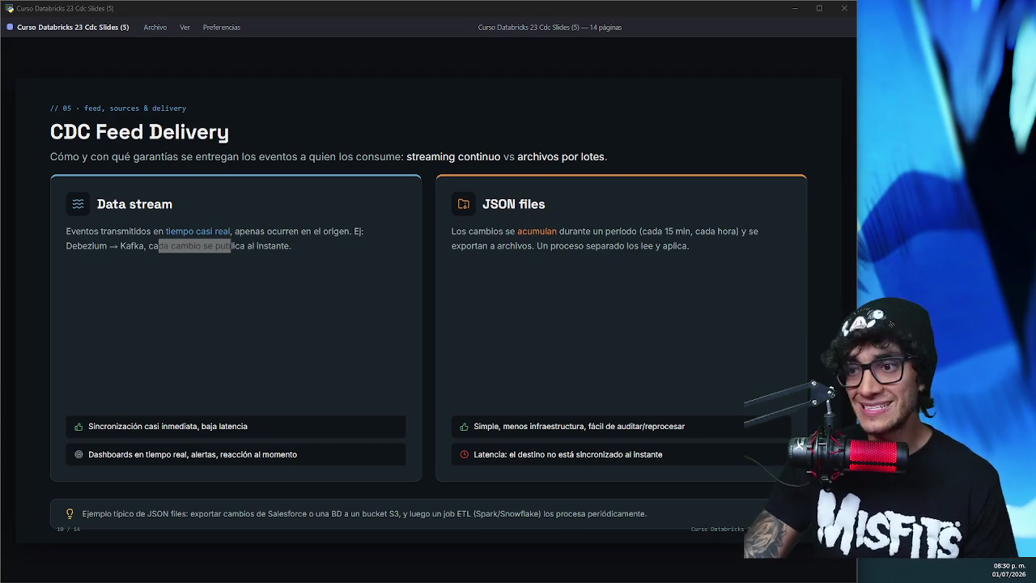
key(Right)
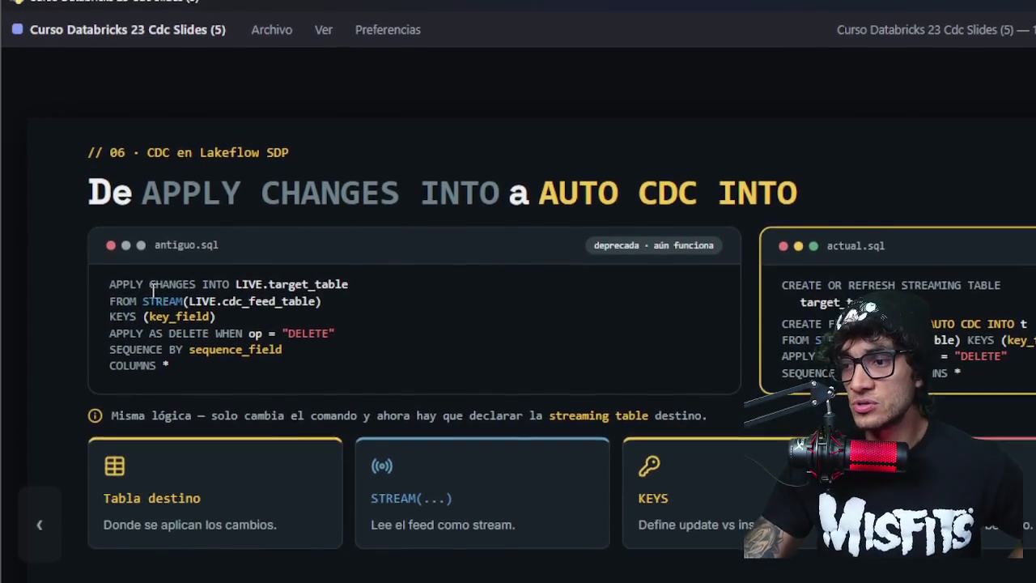
drag(111, 292, 148, 293)
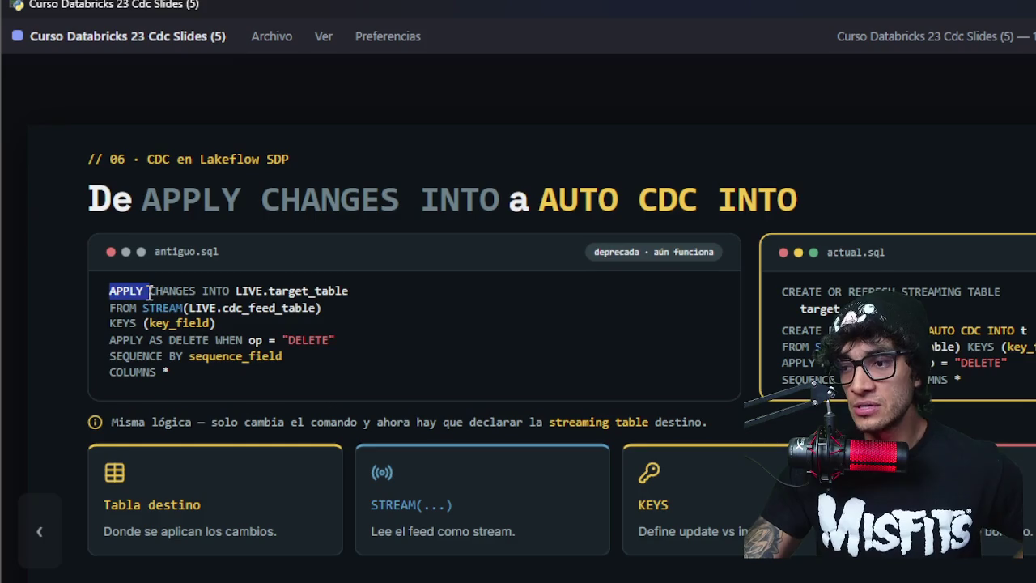
click(234, 297)
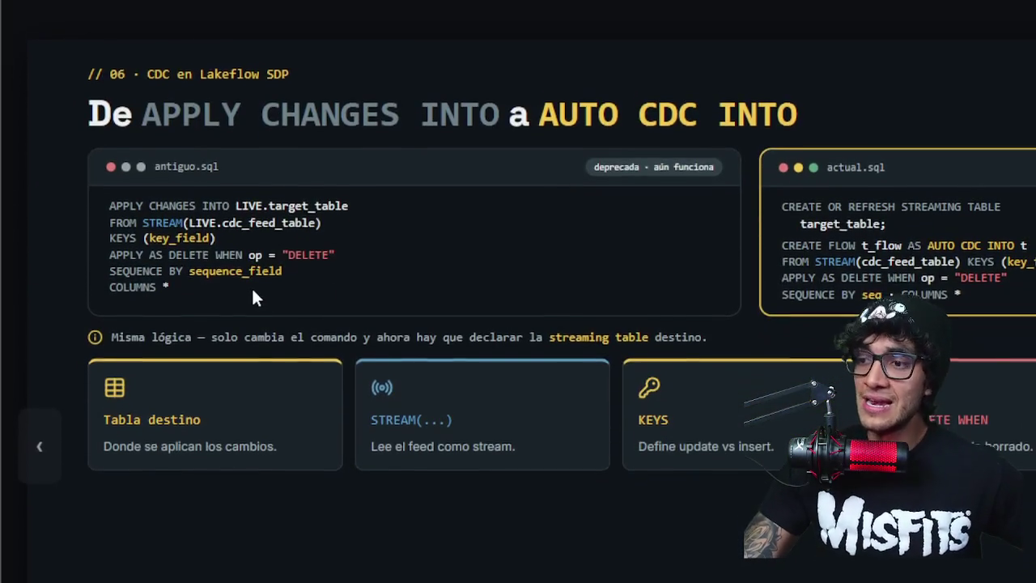
mouse_move(254, 291)
mouse_down()
mouse_move(162, 235)
mouse_move(139, 203)
mouse_up()
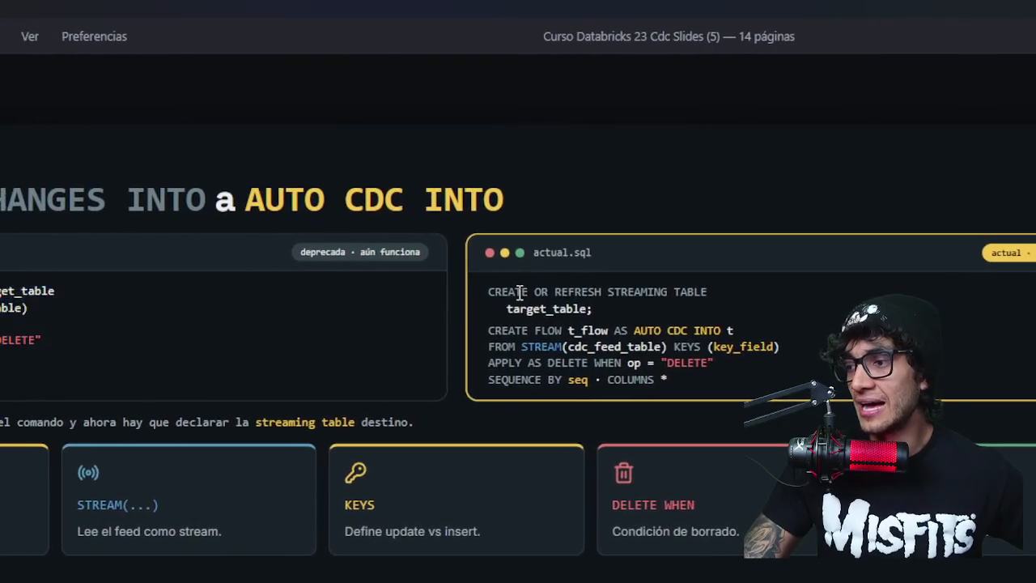
drag(625, 275, 841, 326)
drag(586, 310, 607, 355)
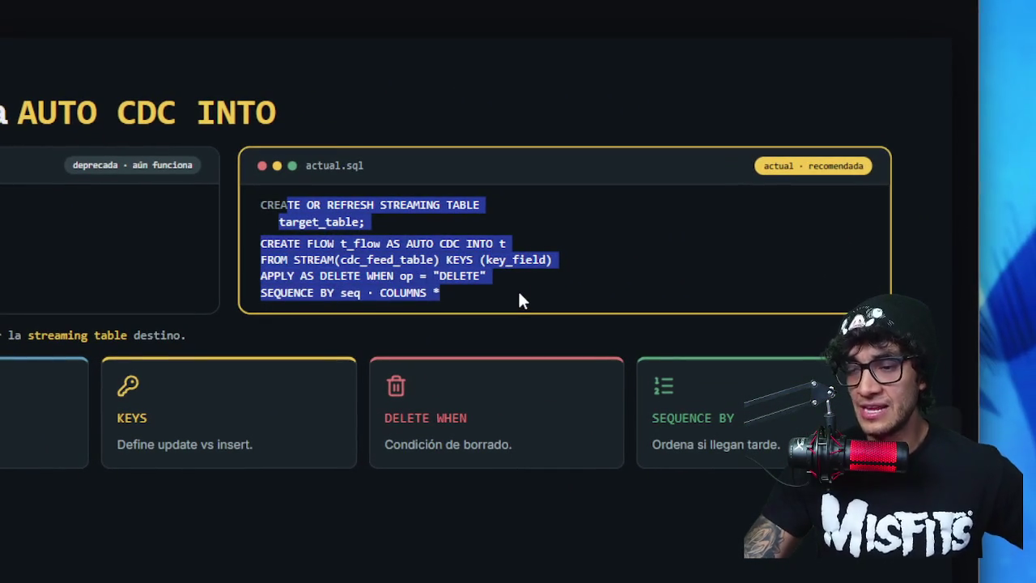
click(521, 301)
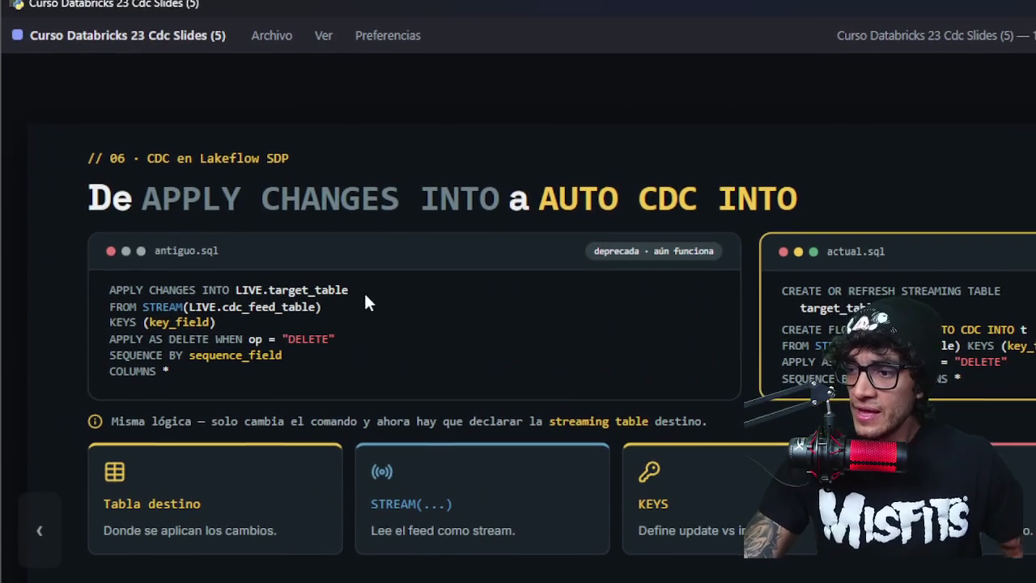
drag(349, 295, 237, 295)
mouse_move(323, 292)
mouse_down()
mouse_move(150, 289)
mouse_move(259, 292)
mouse_up()
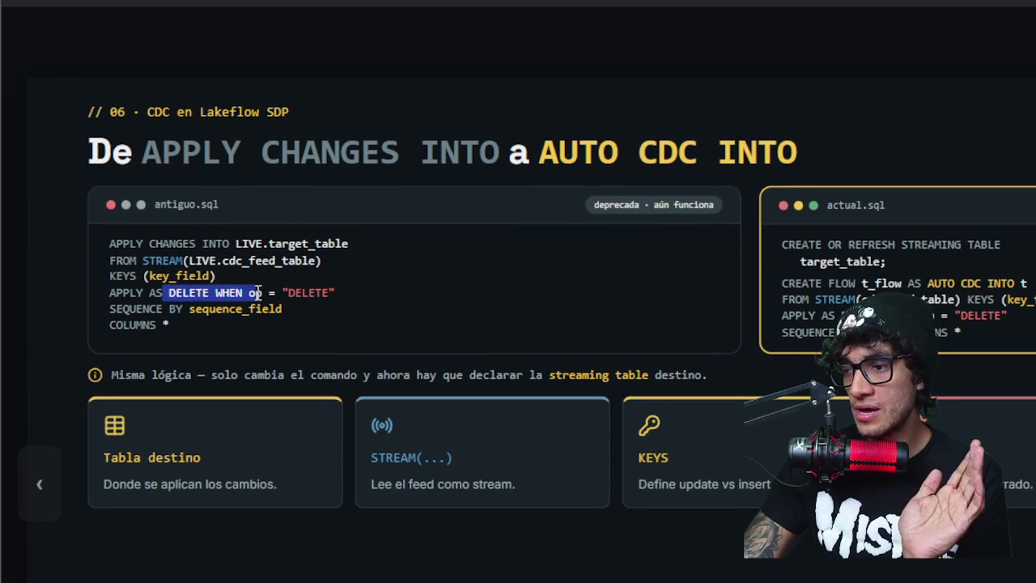
drag(259, 292, 263, 292)
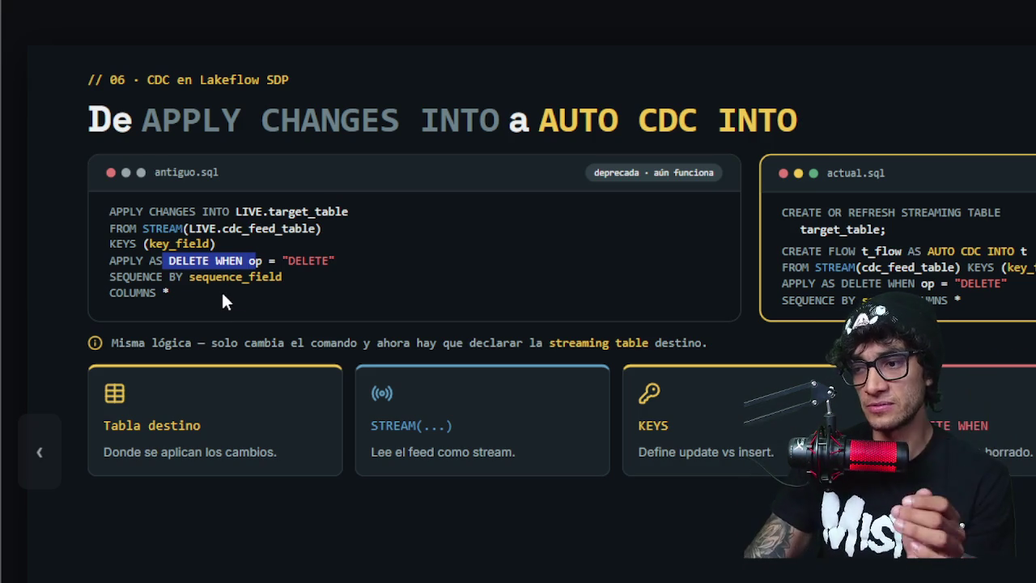
click(309, 301)
mouse_move(340, 293)
mouse_down()
mouse_move(152, 284)
mouse_move(192, 297)
mouse_move(116, 293)
mouse_up()
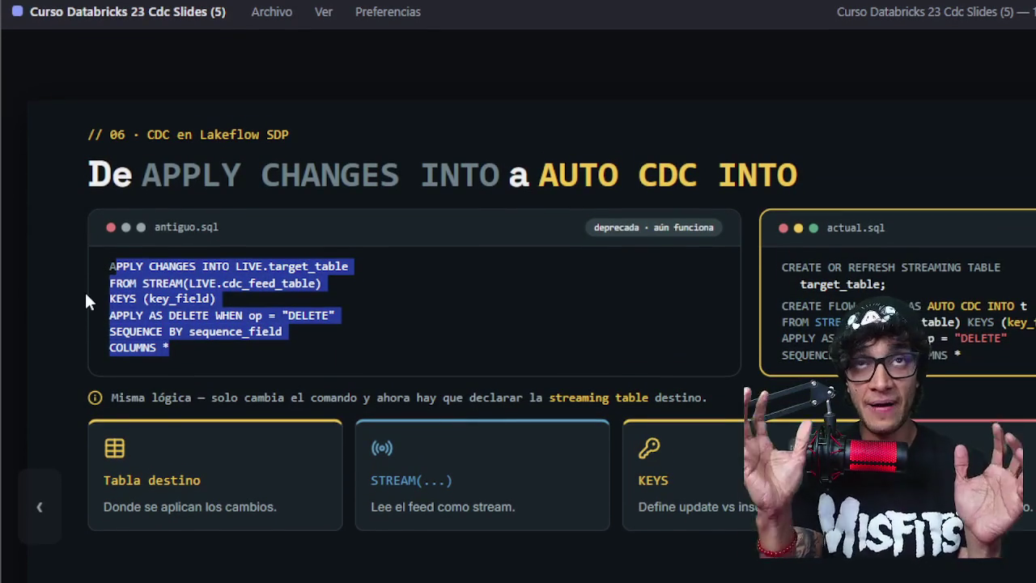
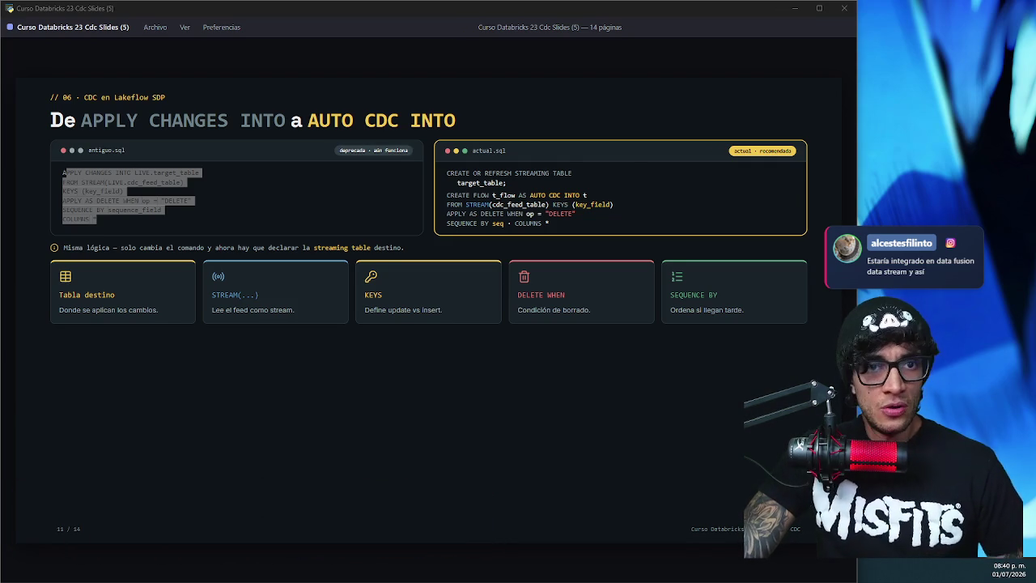
- Page from the APPLY CHANGES comparison through Ventajas de AUTO CDC to slide 13, 'La migración de nombres'
key(Right)
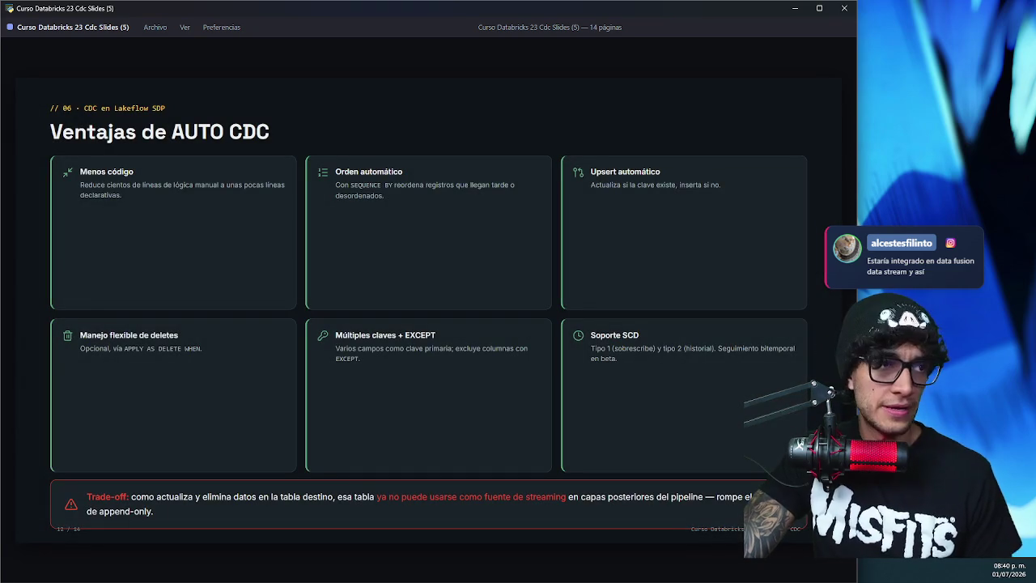
key(Left)
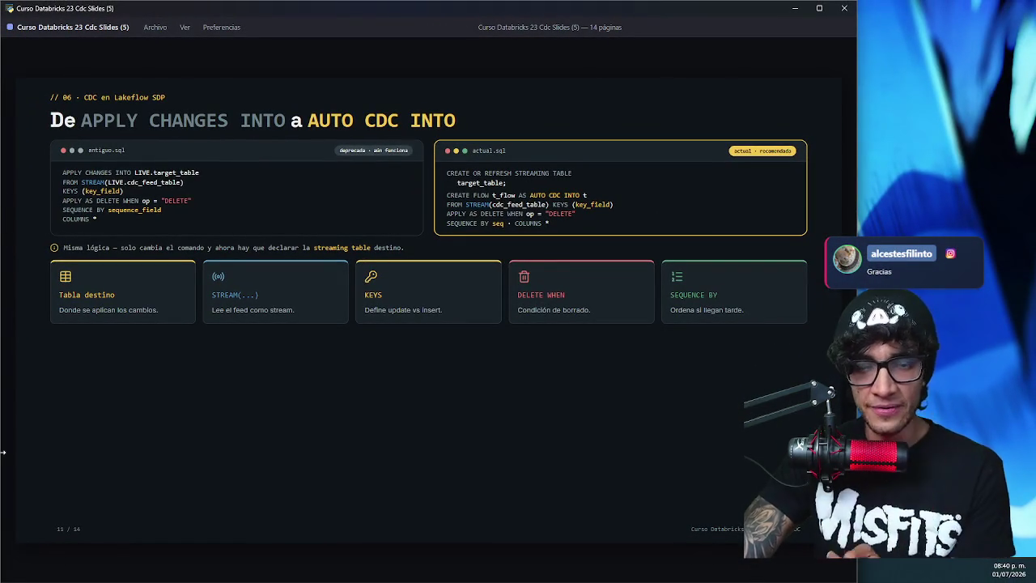
key(Right)
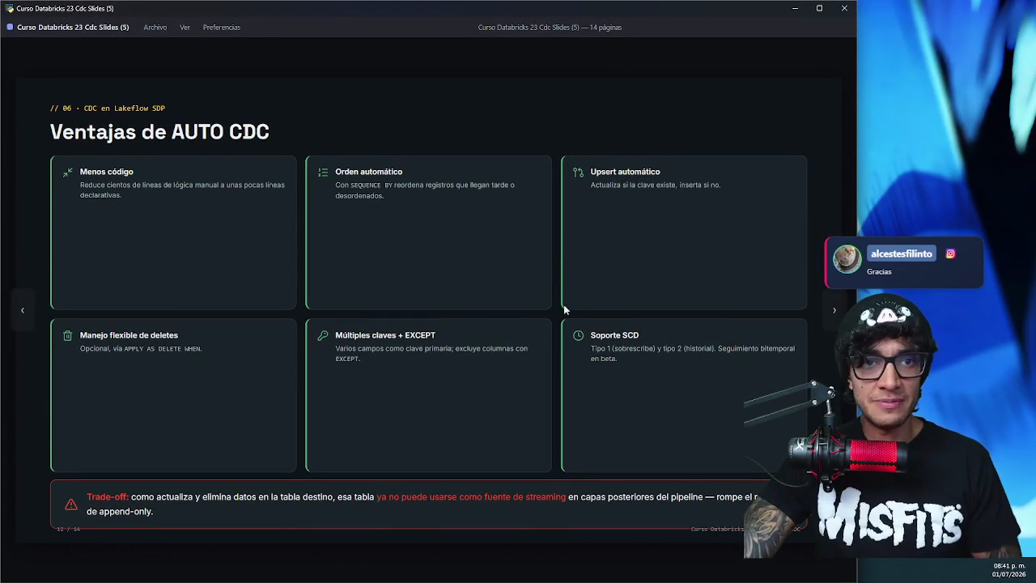
click(833, 313)
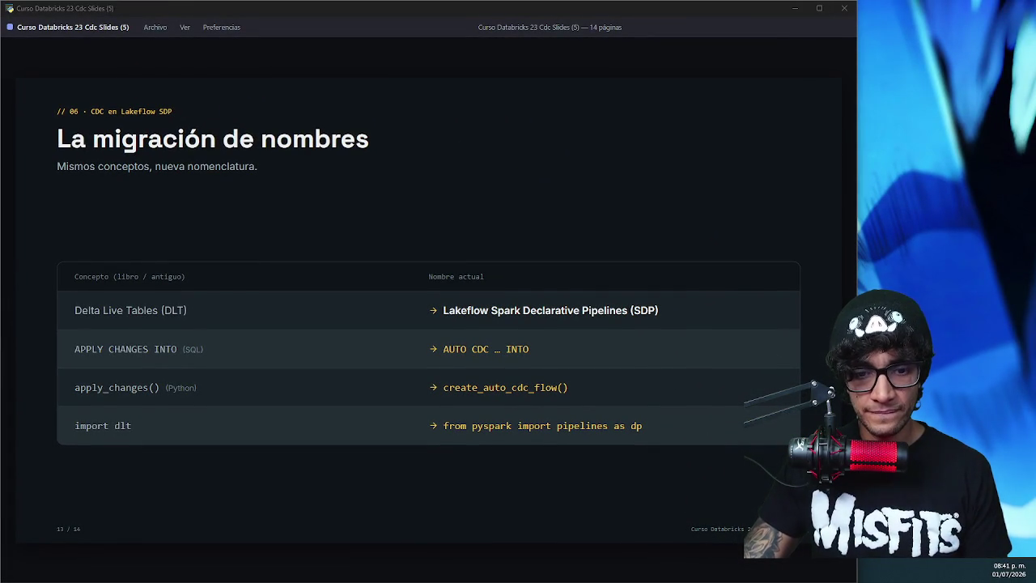
key(alt+Tab)
- Reposition the browser window and widen it to show more of the notebook
mouse_move(564, 37)
mouse_down()
mouse_move(565, 71)
mouse_move(478, 40)
mouse_up()
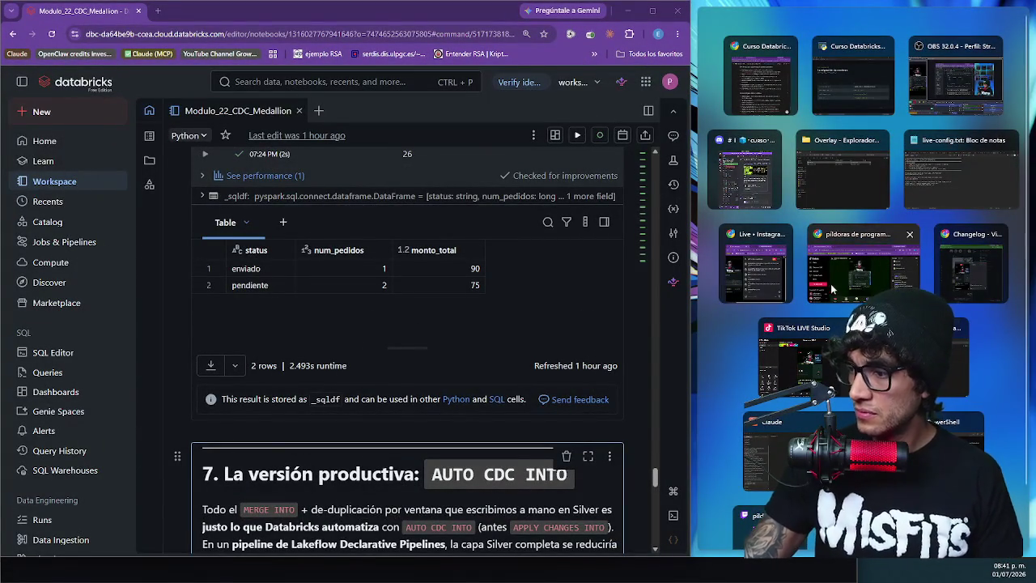
click(671, 342)
drag(693, 343, 856, 349)
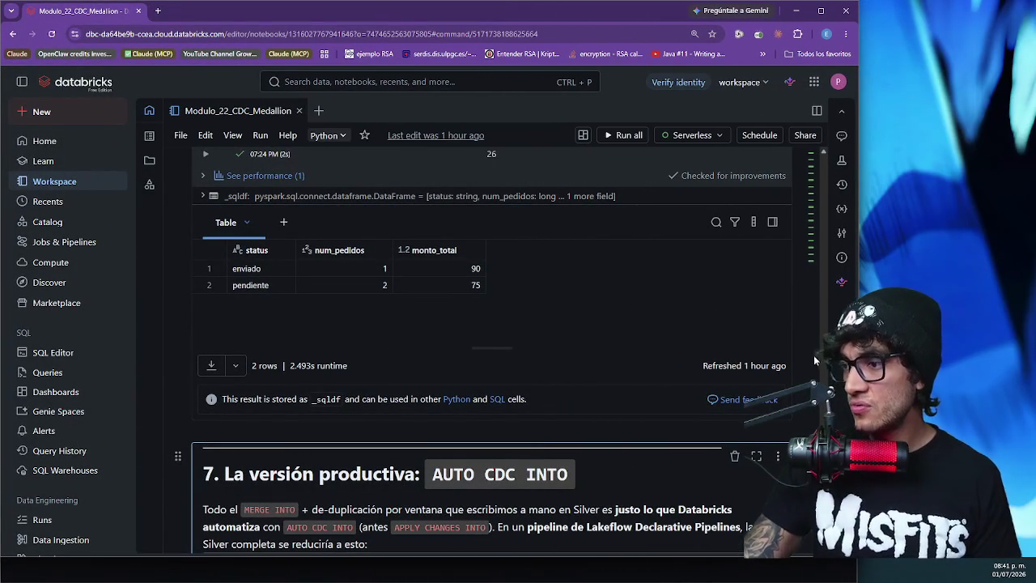
- Collapse the workspace sidebar and bring up the Free Edition note on MERGE INTO versus AUTO CDC INTO
scroll(761, 332, up, 15)
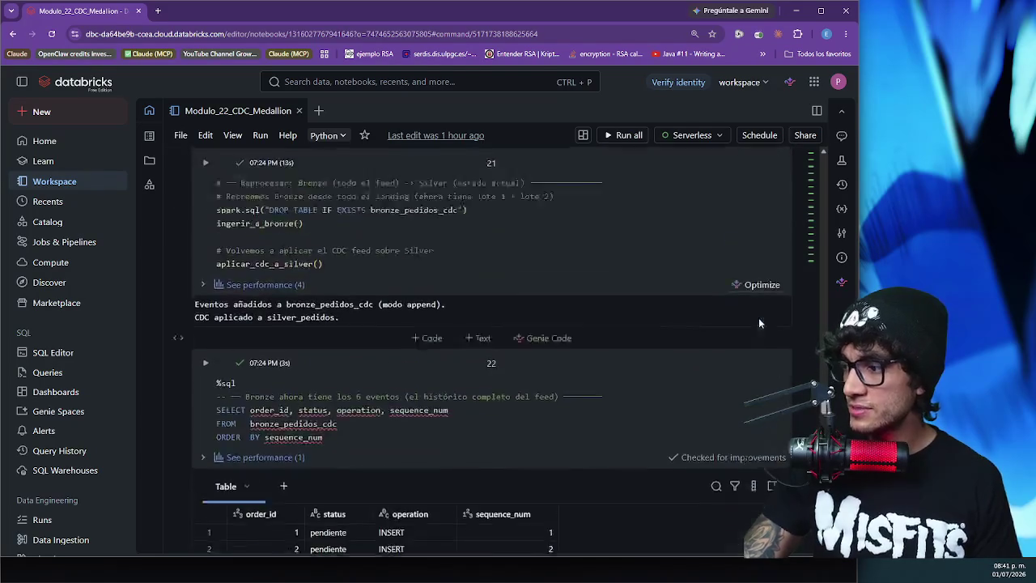
scroll(760, 324, up, 15)
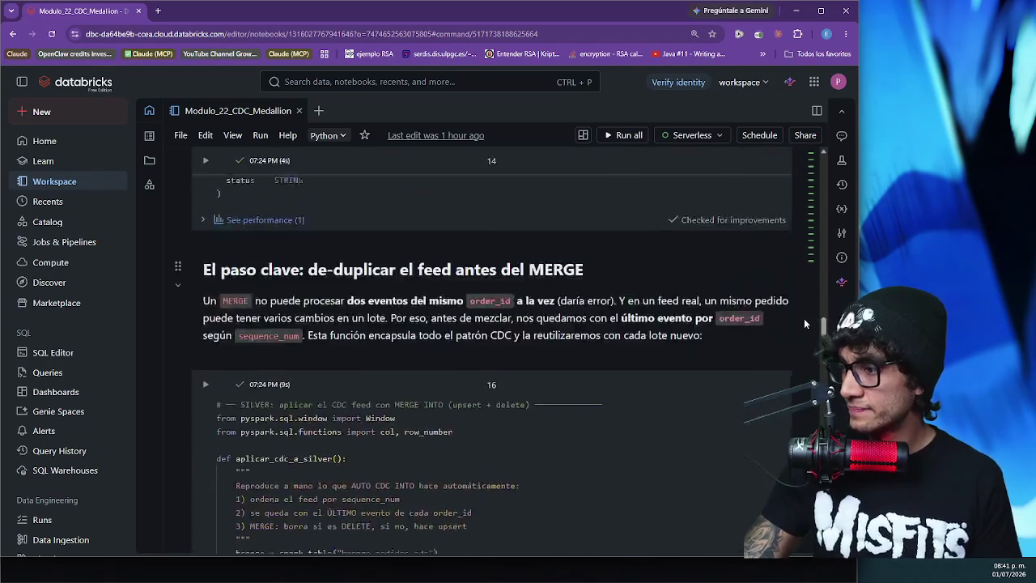
scroll(804, 323, up, 20)
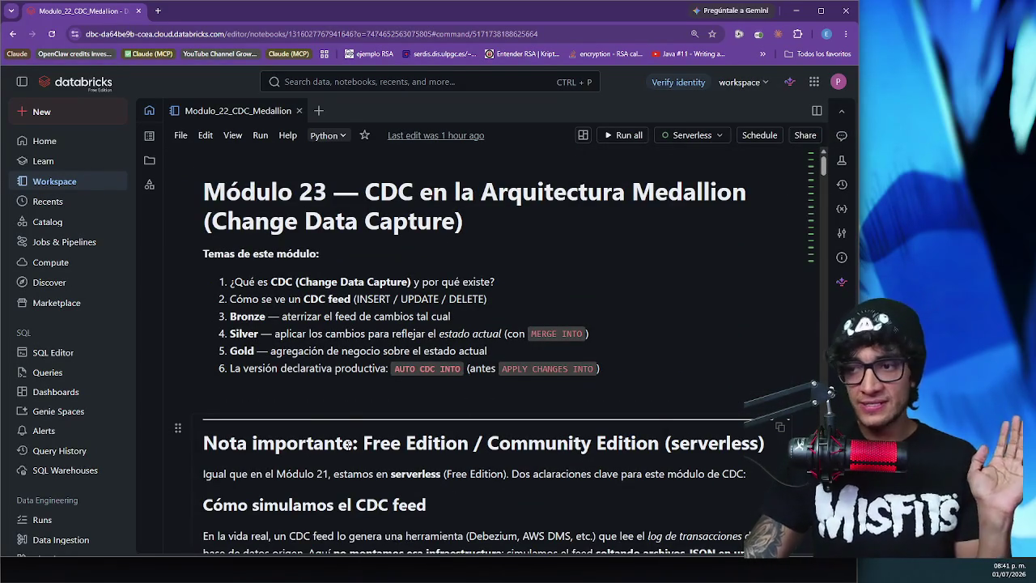
click(23, 82)
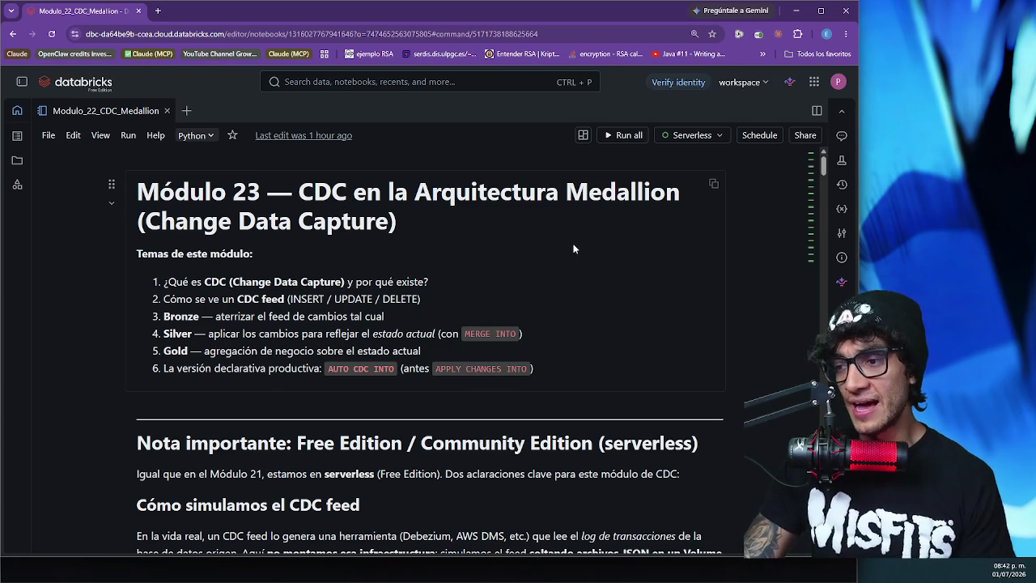
scroll(555, 256, down, 3)
scroll(555, 258, down, 1)
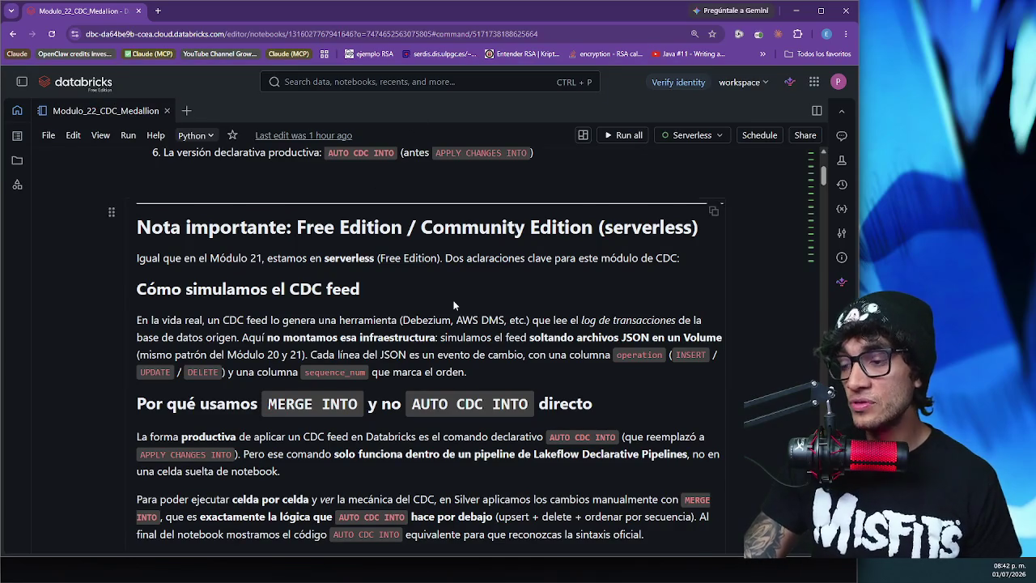
- In 0. Setup, highlight the catalog, schema and volume lines and the printed medallion_cdc/raw_data/landing path
scroll(455, 306, down, 1)
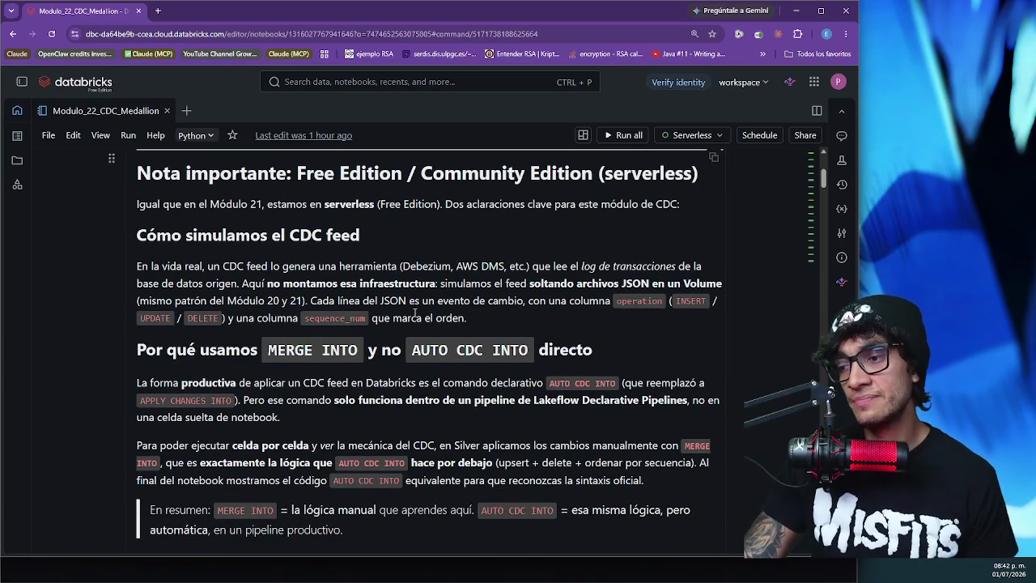
scroll(422, 305, down, 1)
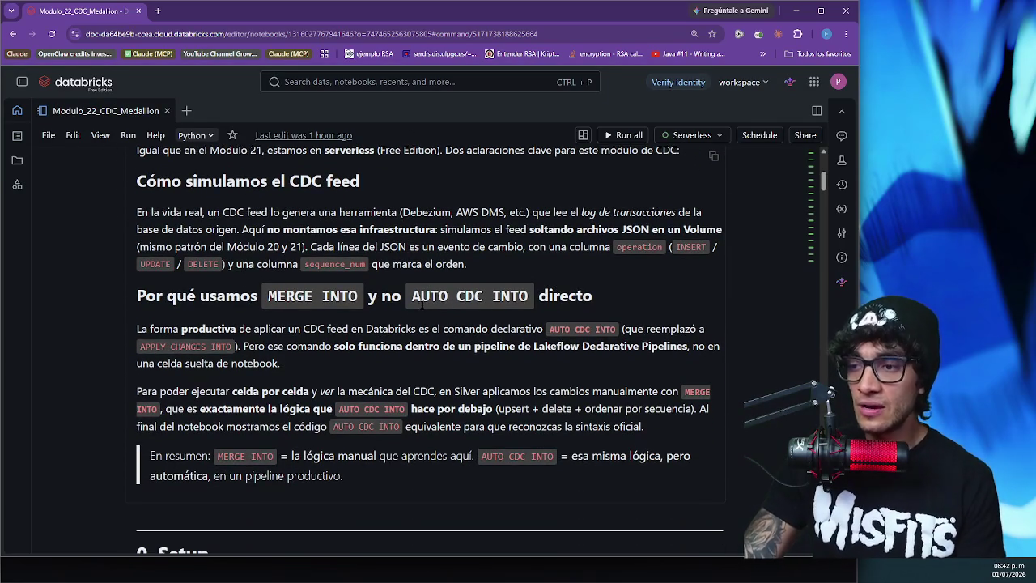
scroll(422, 306, down, 7)
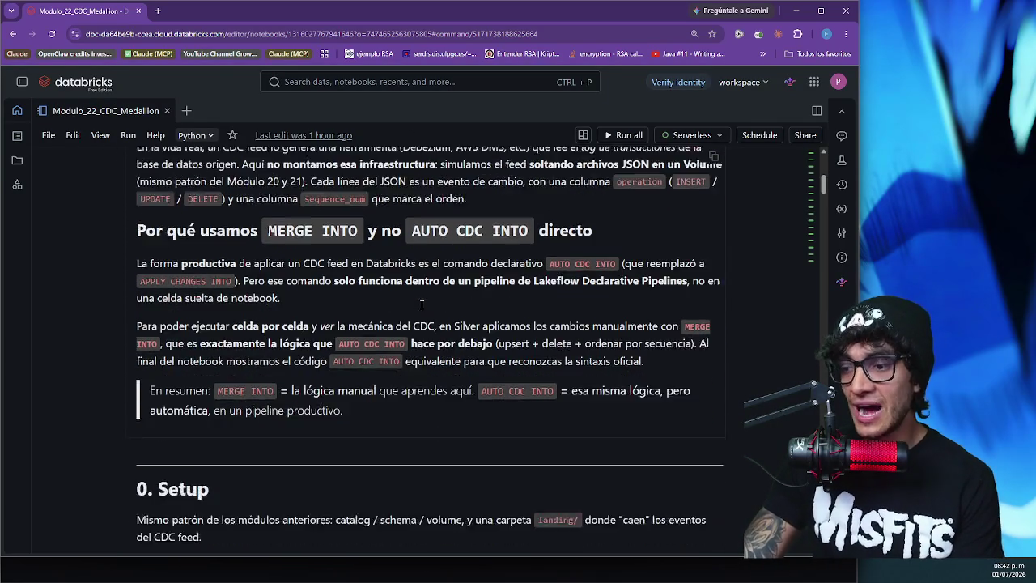
scroll(422, 305, down, 1)
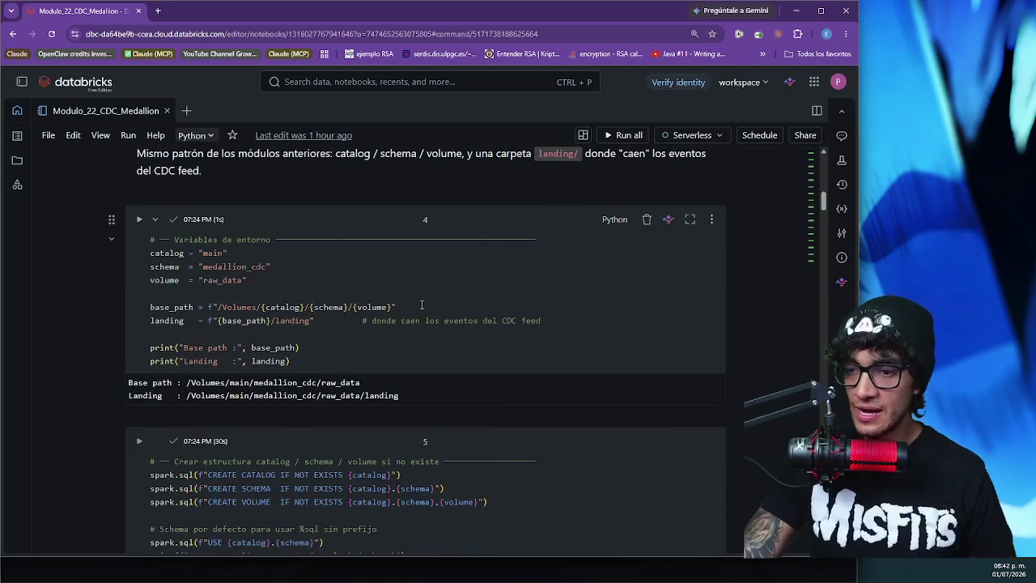
mouse_move(283, 288)
mouse_down()
mouse_move(151, 293)
mouse_move(151, 252)
mouse_up()
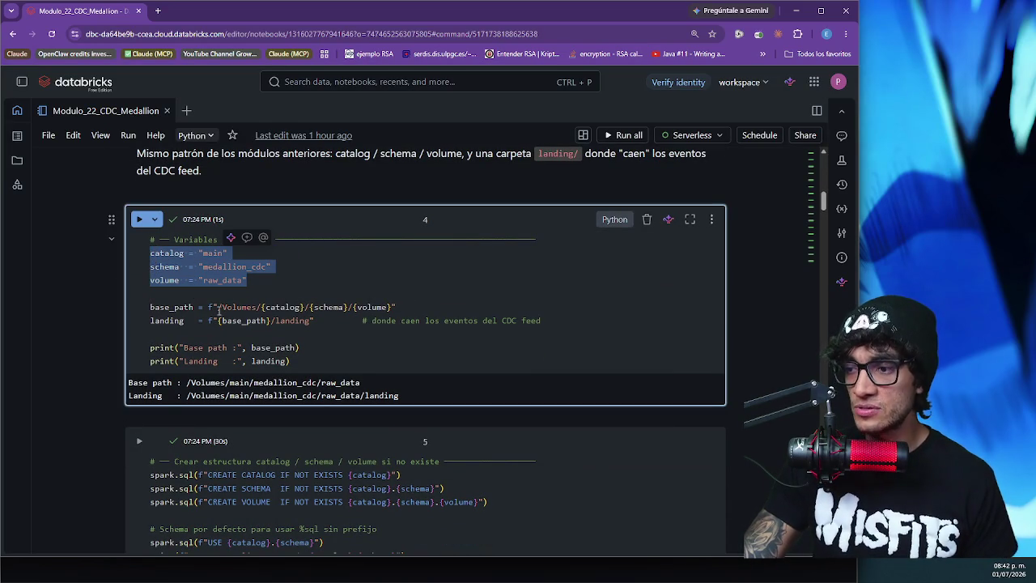
click(321, 322)
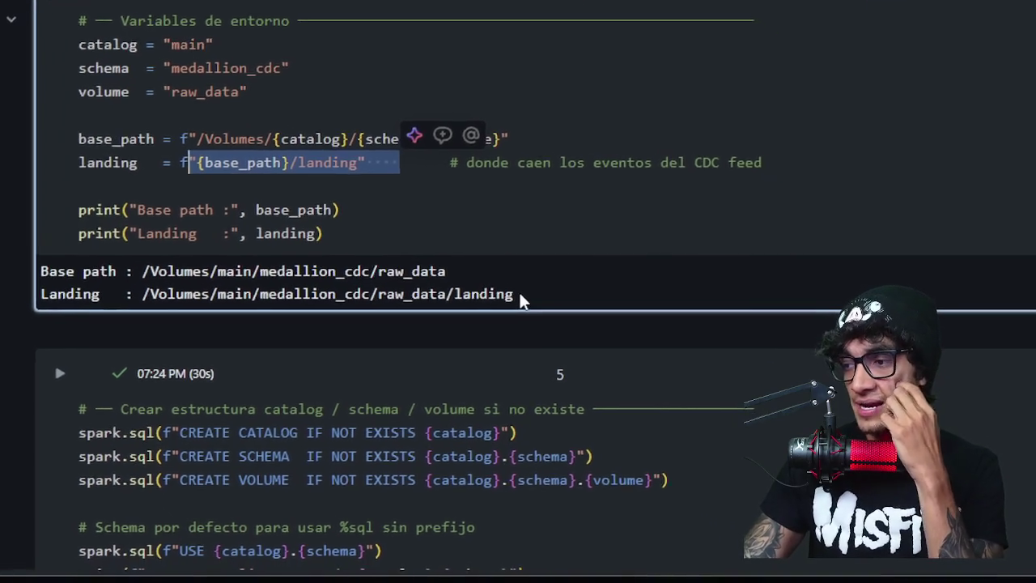
drag(518, 294, 368, 294)
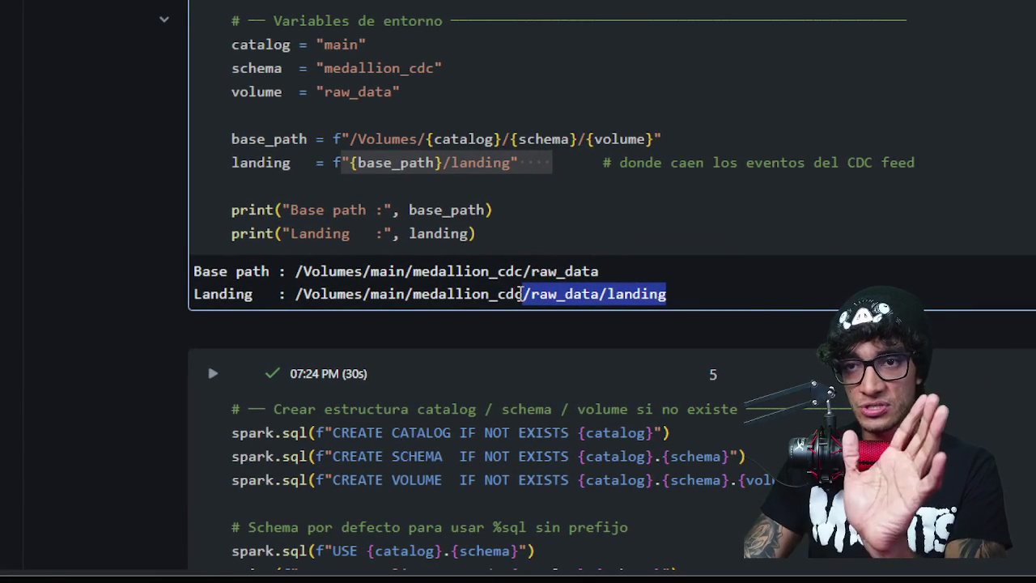
drag(519, 294, 436, 290)
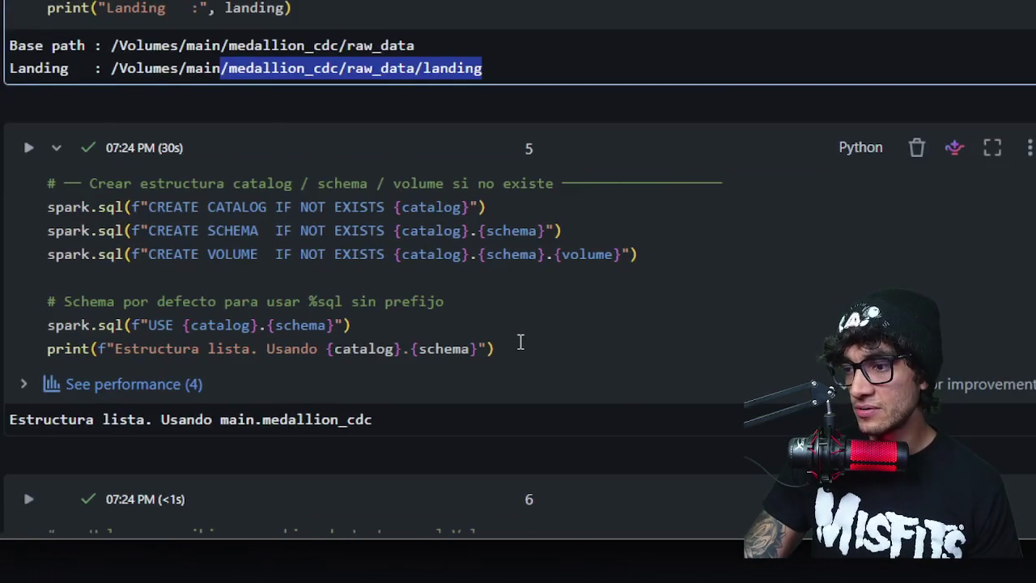
- Scroll past the drop_file() helper cell to '1. ¿Qué es CDC (Change Data Capture)?'
scroll(521, 342, down, 5)
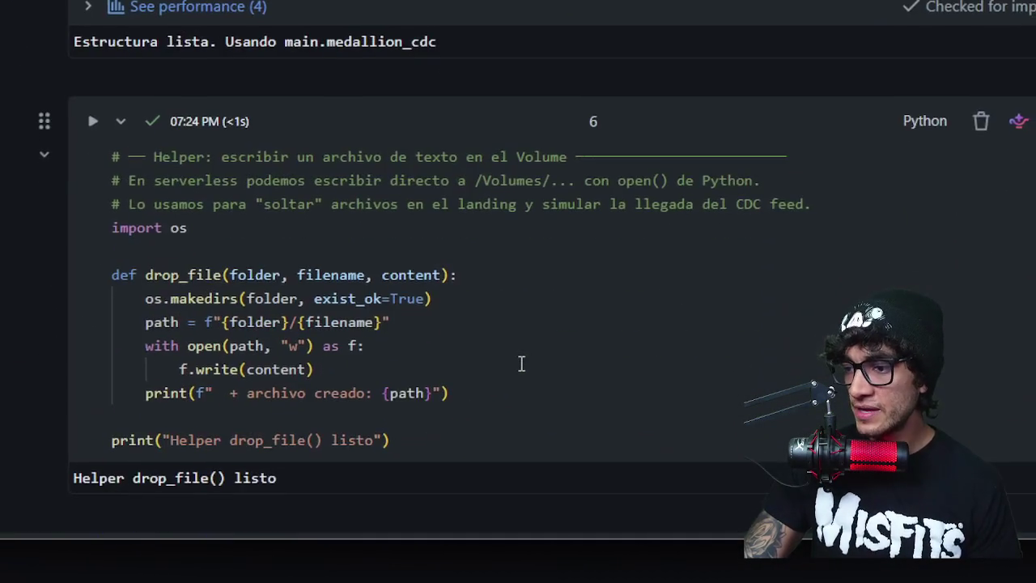
scroll(521, 365, down, 2)
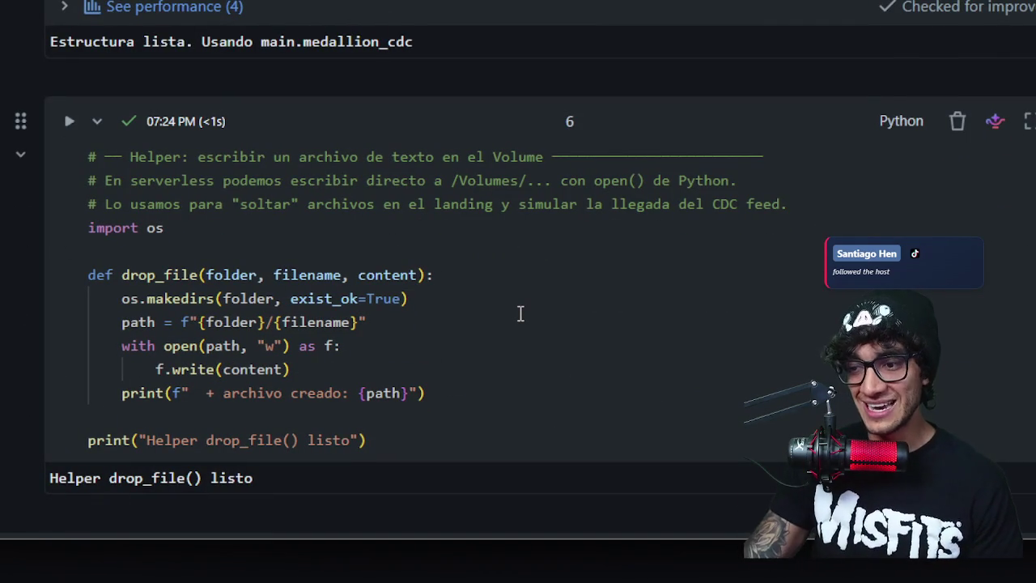
scroll(521, 314, down, 5)
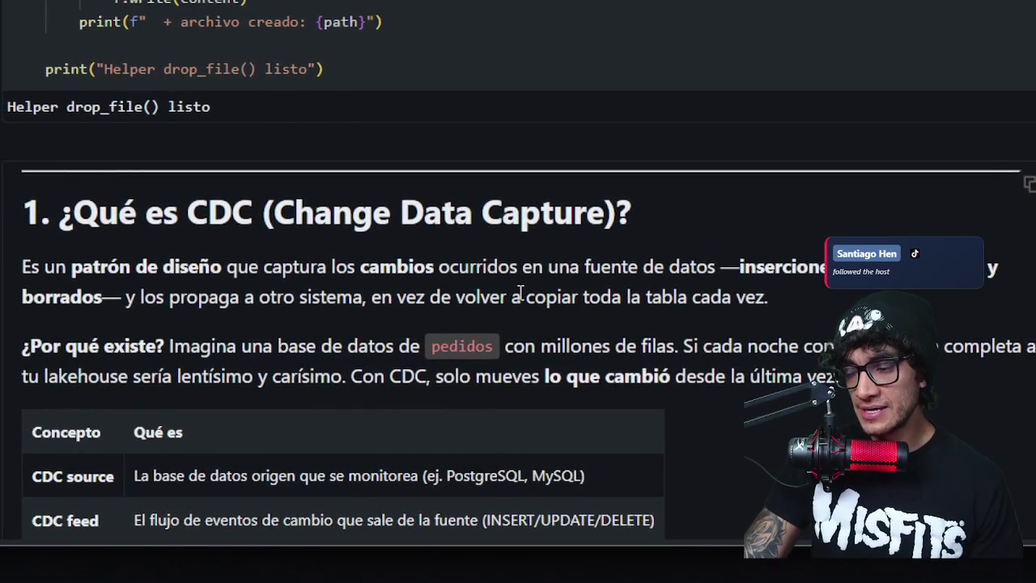
scroll(521, 294, down, 1)
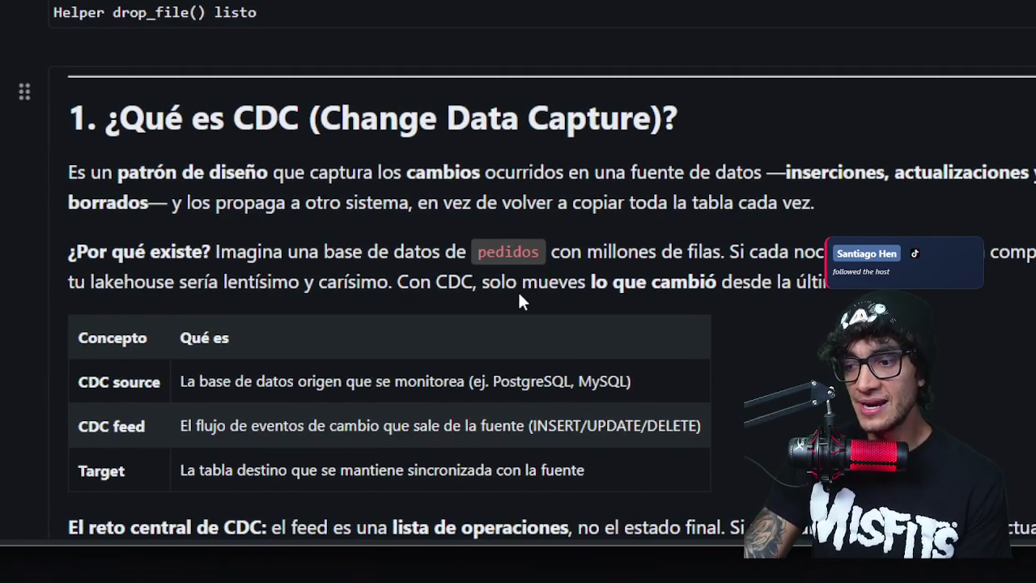
scroll(521, 293, down, 5)
scroll(521, 294, down, 5)
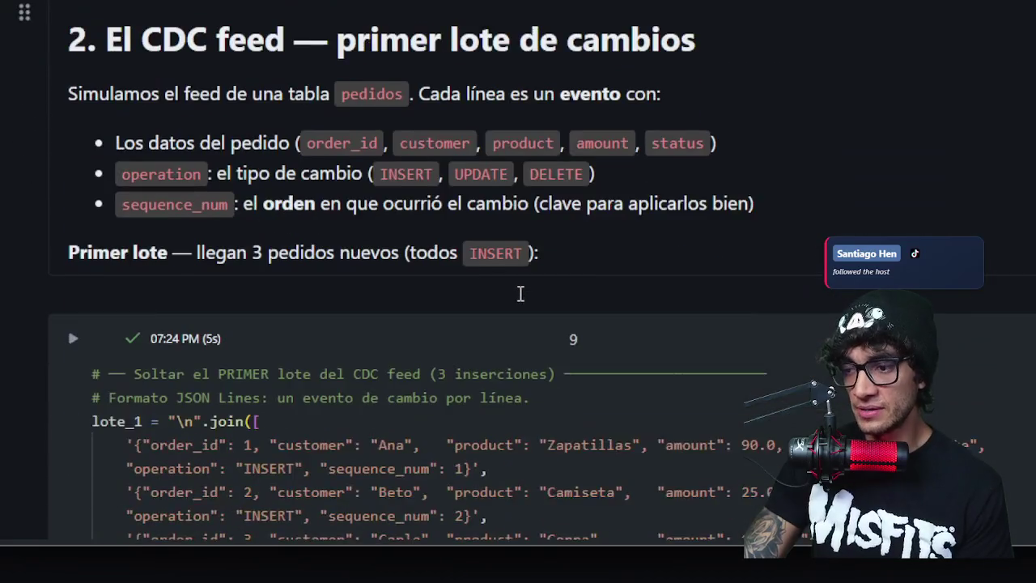
scroll(521, 294, right, 1)
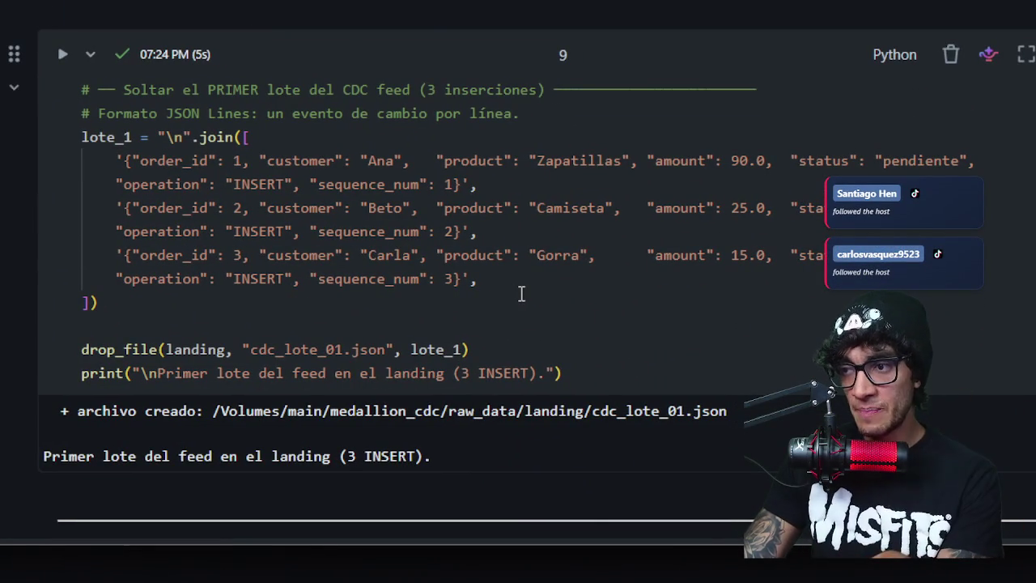
scroll(522, 293, up, 2)
scroll(521, 293, left, 2)
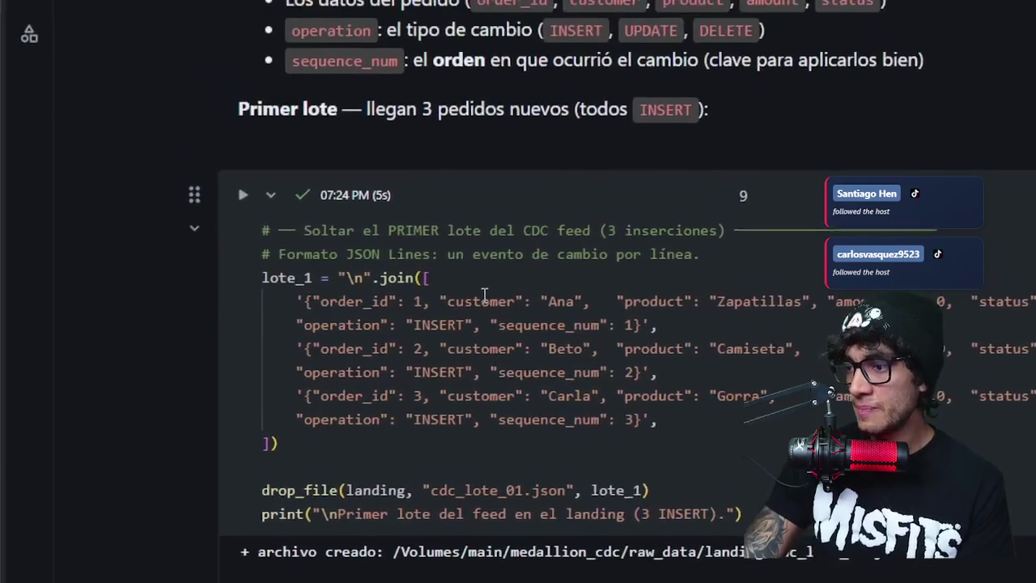
double_click(450, 295)
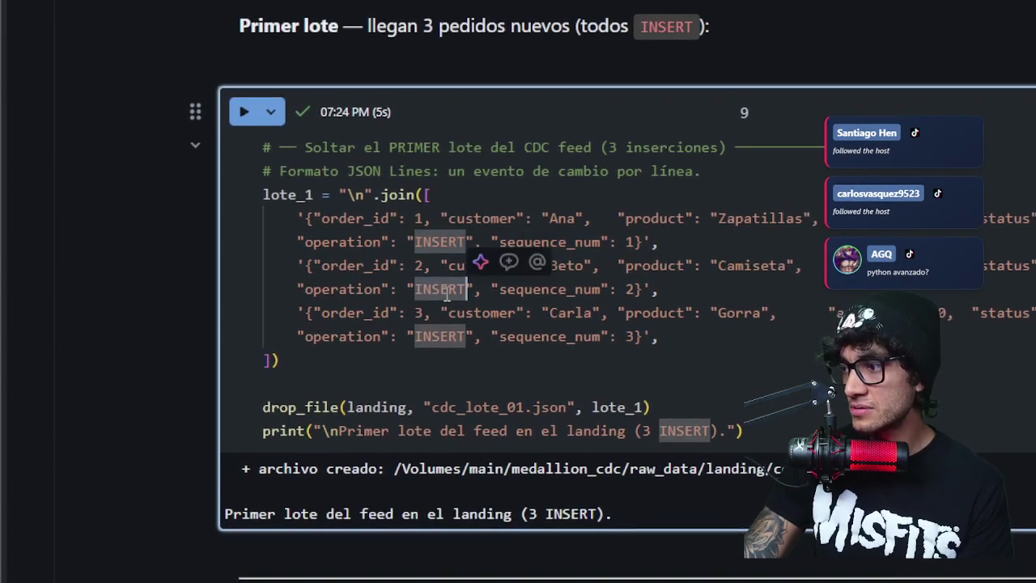
scroll(450, 300, down, 2)
double_click(452, 295)
scroll(451, 295, down, 1)
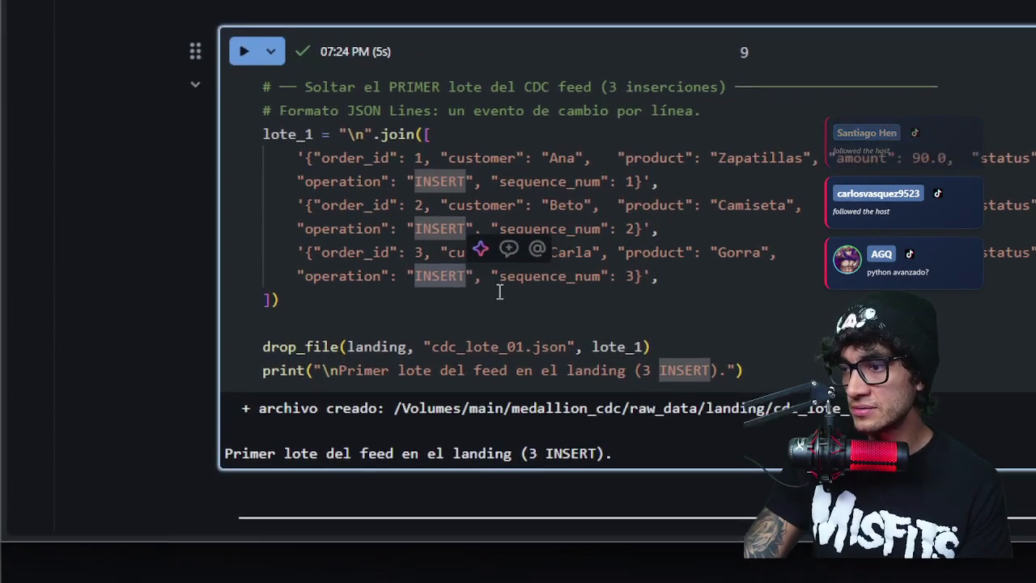
scroll(497, 289, right, 3)
click(520, 344)
scroll(521, 344, left, 3)
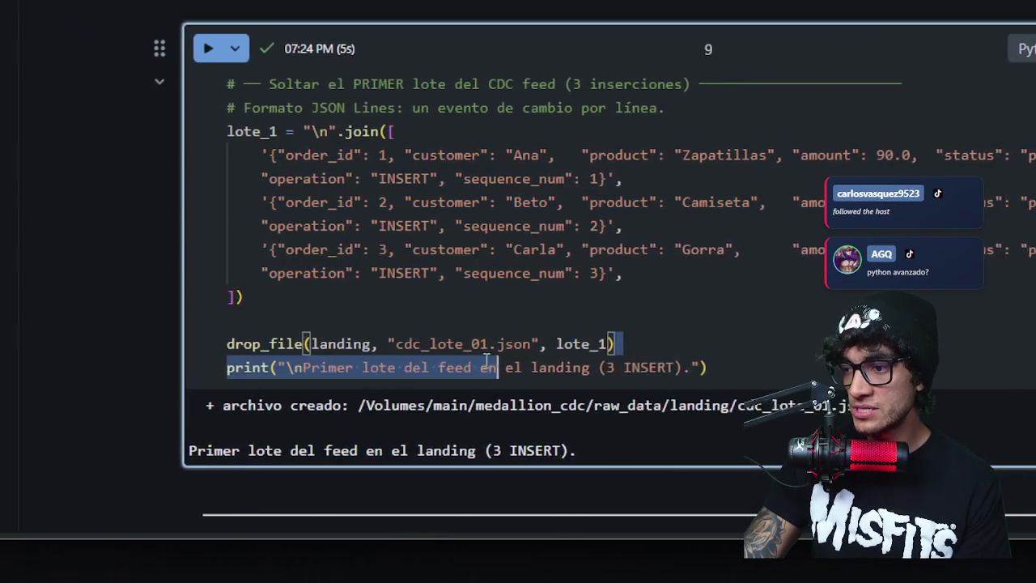
shift+click(434, 346)
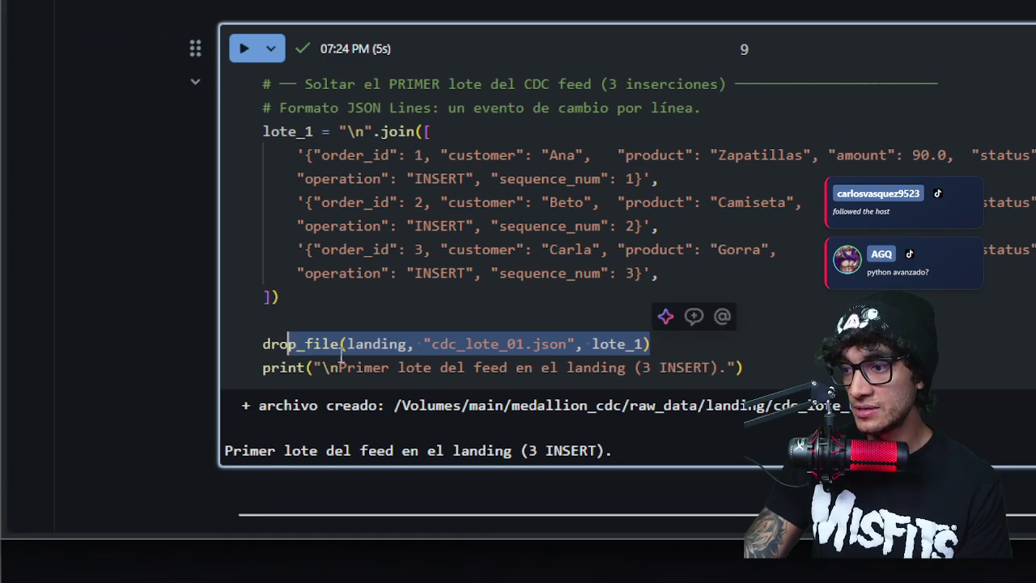
scroll(544, 397, right, 5)
mouse_move(462, 405)
mouse_down()
mouse_move(533, 397)
mouse_move(537, 407)
mouse_move(522, 405)
mouse_up()
scroll(527, 400, right, 5)
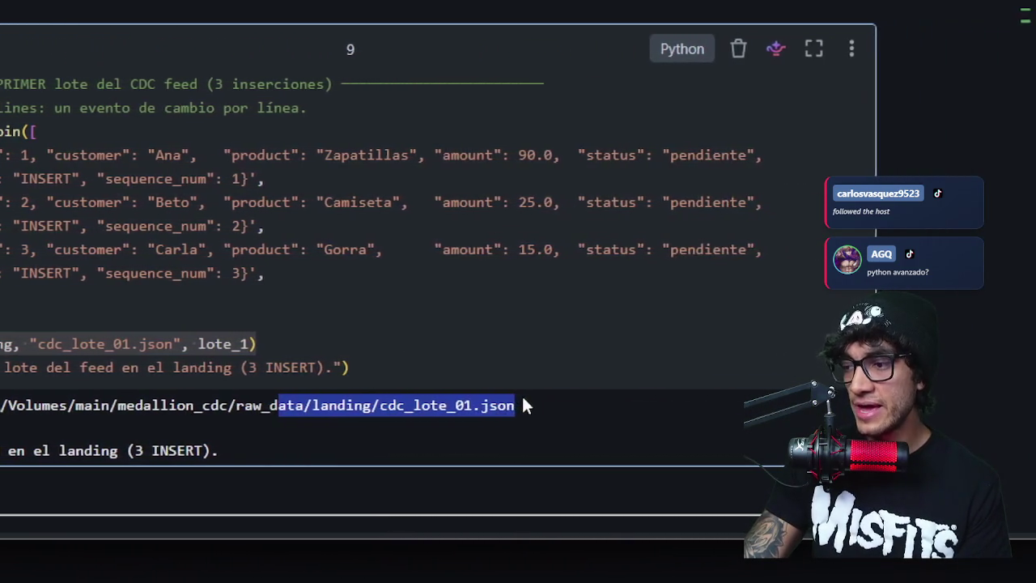
mouse_move(520, 291)
mouse_down()
mouse_move(313, 234)
mouse_move(272, 243)
mouse_up()
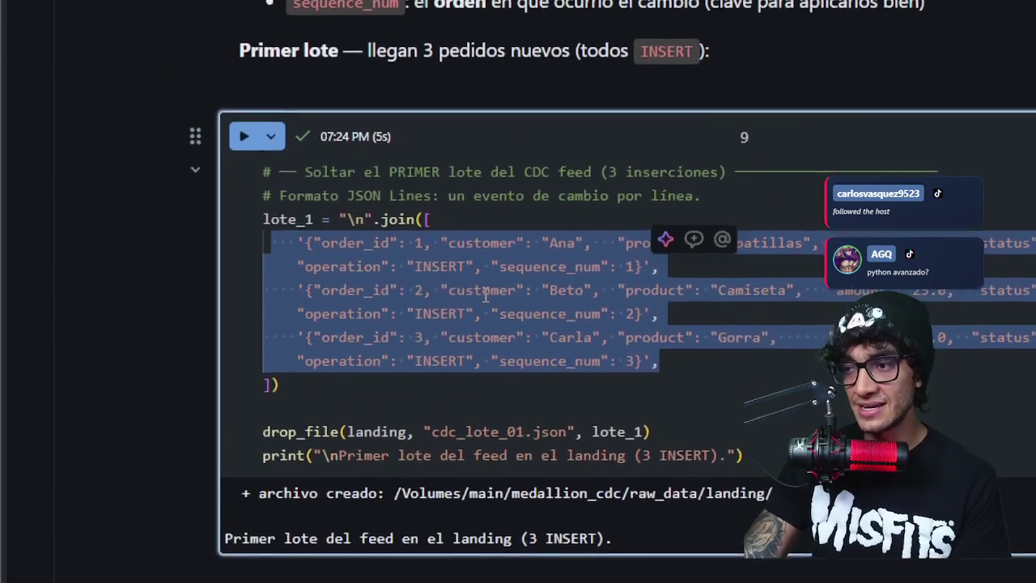
scroll(523, 297, down, 4)
scroll(520, 290, up, 4)
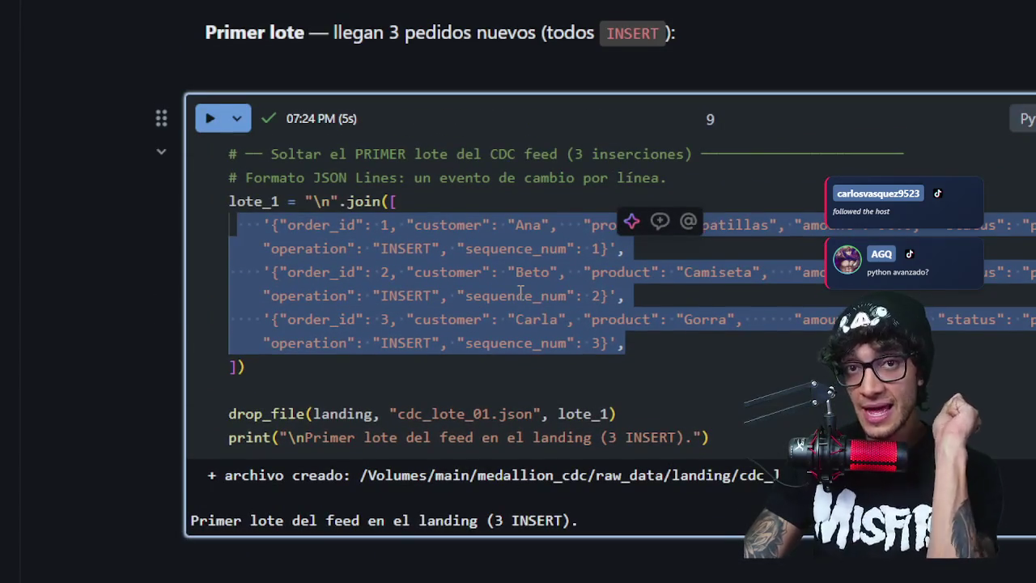
scroll(522, 291, down, 3)
scroll(519, 294, up, 2)
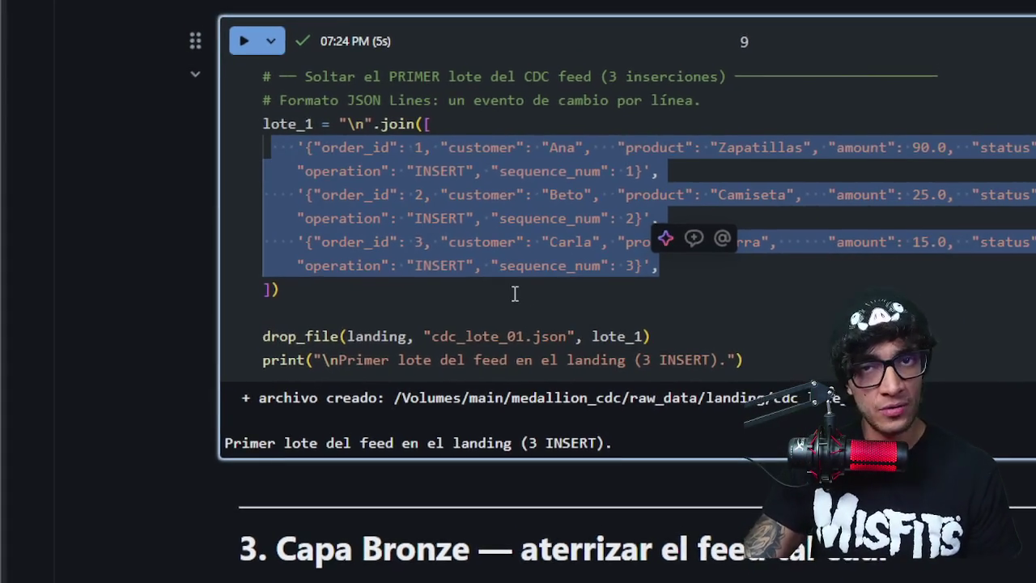
scroll(521, 293, down, 4)
scroll(521, 293, down, 6)
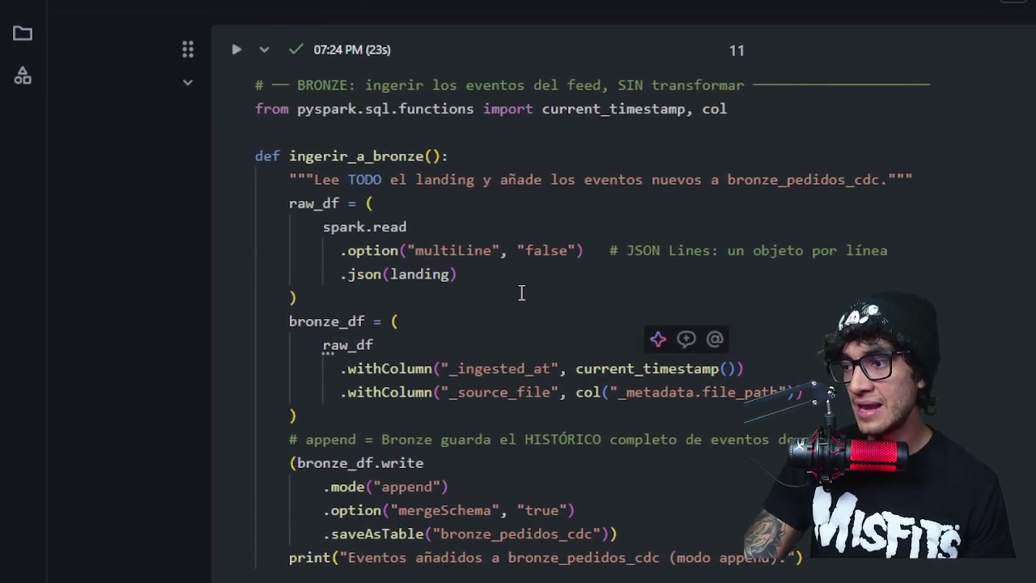
mouse_move(523, 292)
mouse_down()
mouse_move(347, 243)
mouse_move(329, 219)
mouse_up()
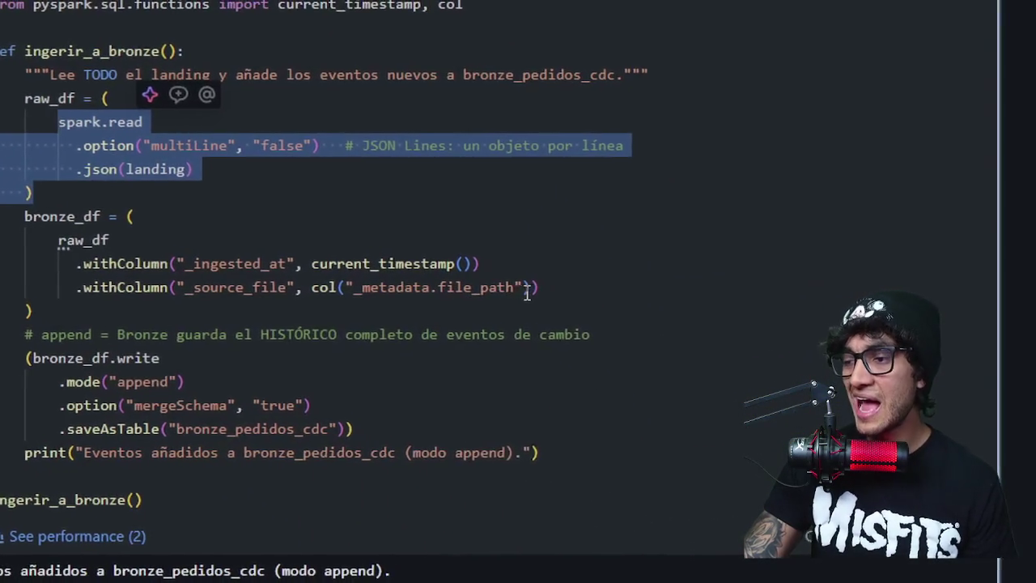
drag(778, 324, 703, 322)
mouse_move(515, 292)
mouse_down()
mouse_move(499, 296)
mouse_move(514, 293)
mouse_up()
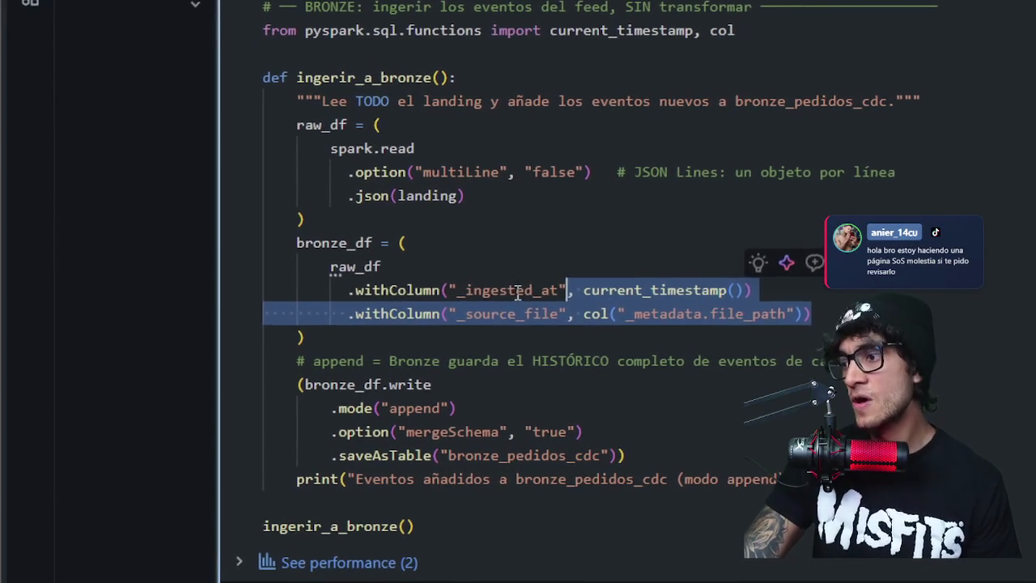
click(515, 298)
drag(526, 296, 456, 293)
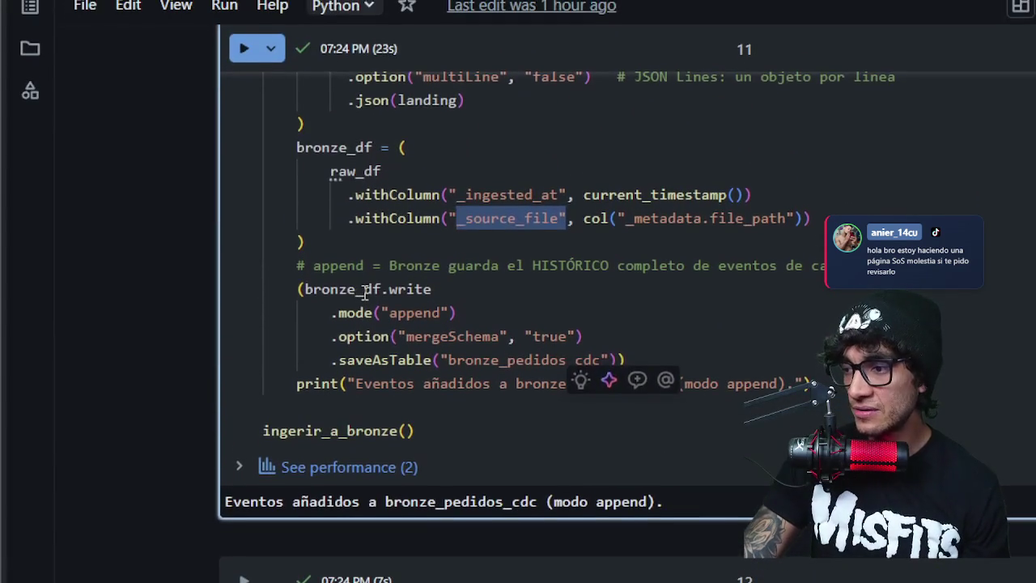
double_click(365, 290)
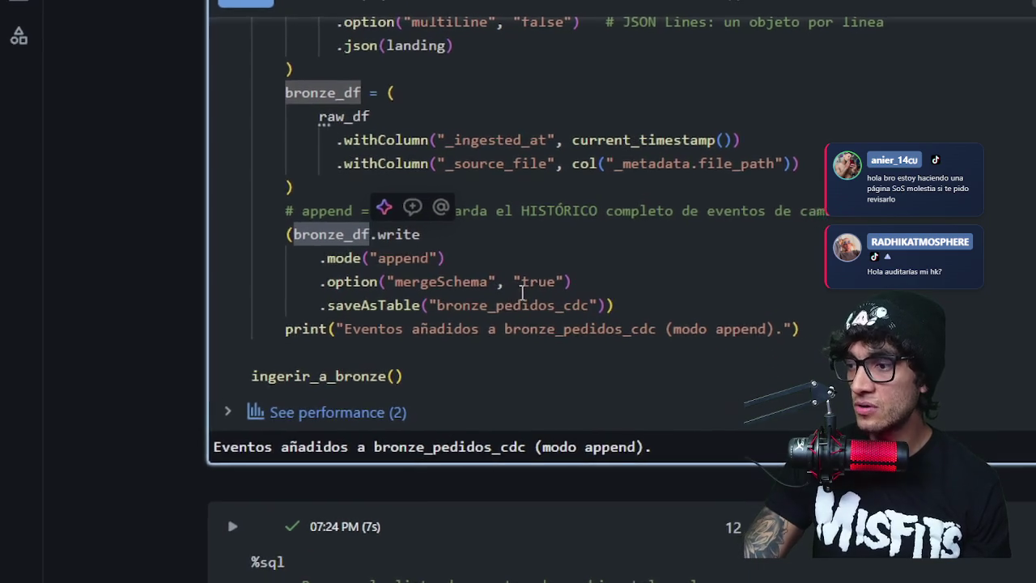
click(522, 291)
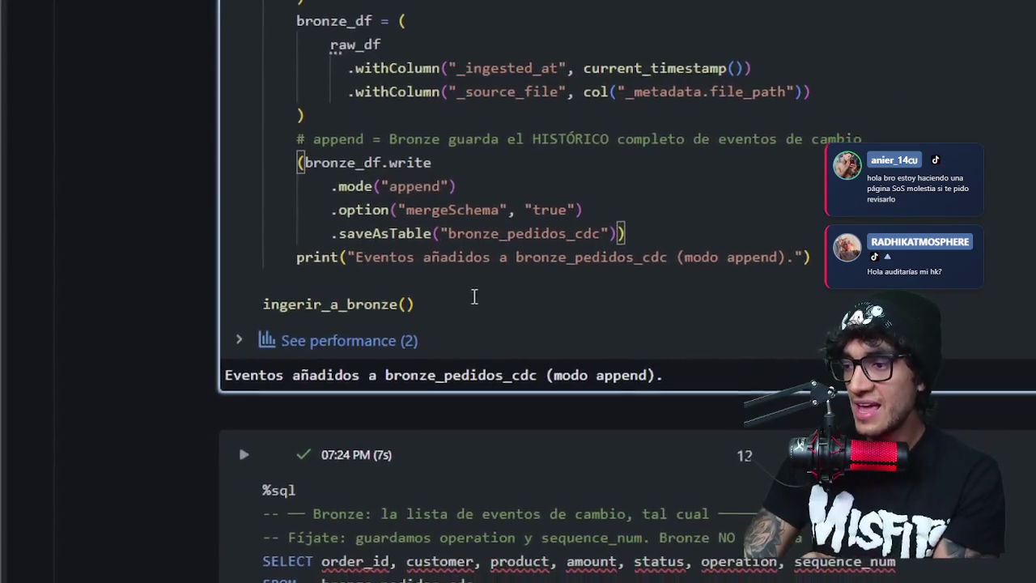
mouse_move(414, 304)
mouse_down()
mouse_move(302, 293)
mouse_move(314, 293)
mouse_up()
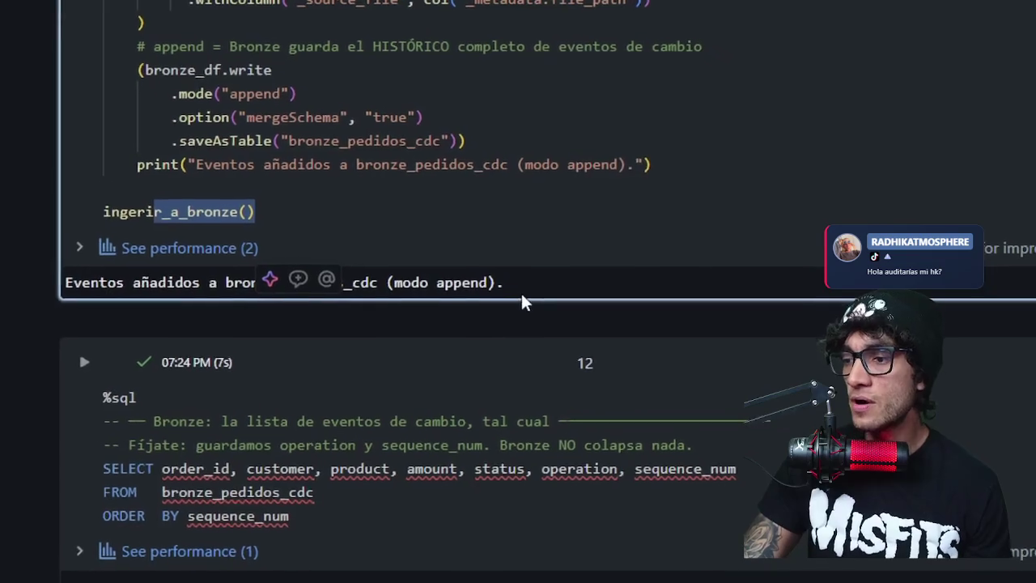
scroll(520, 292, down, 4)
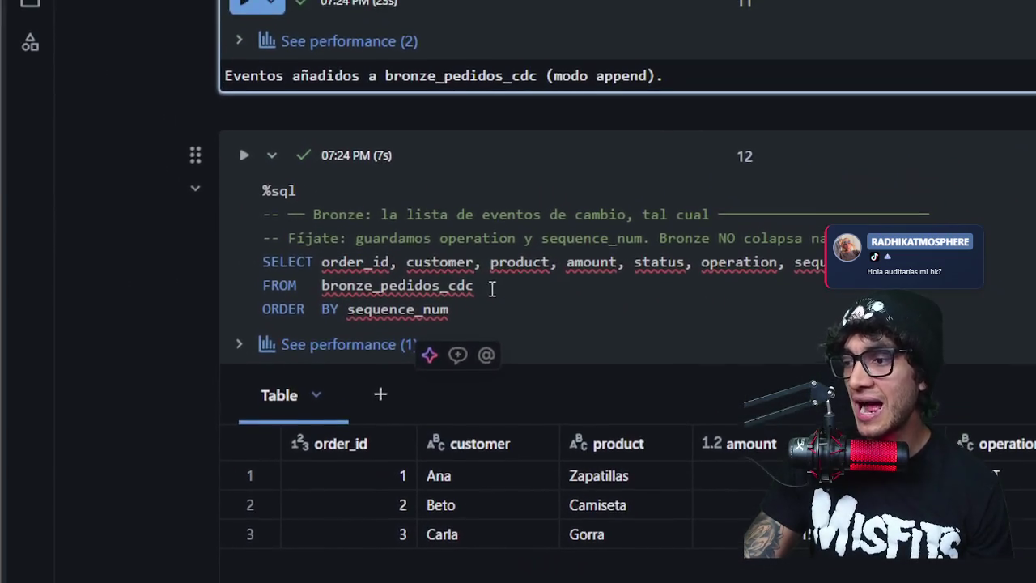
click(479, 279)
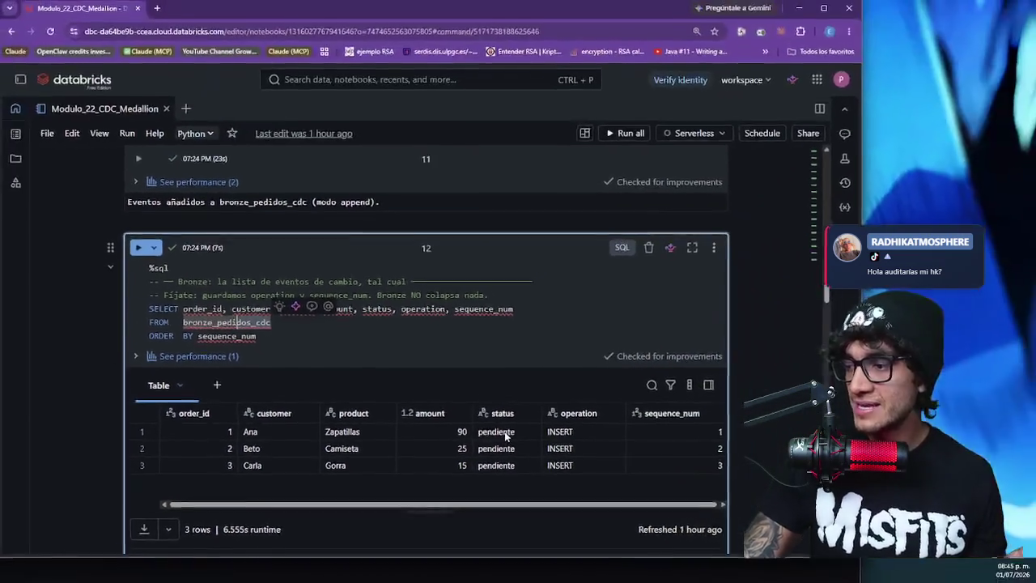
scroll(505, 425, down, 1)
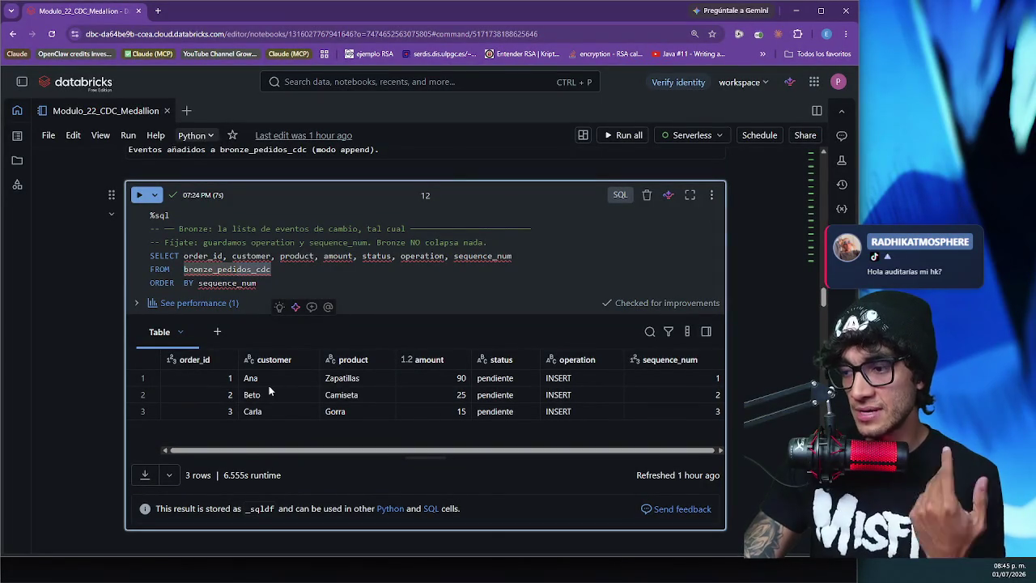
scroll(275, 409, down, 2)
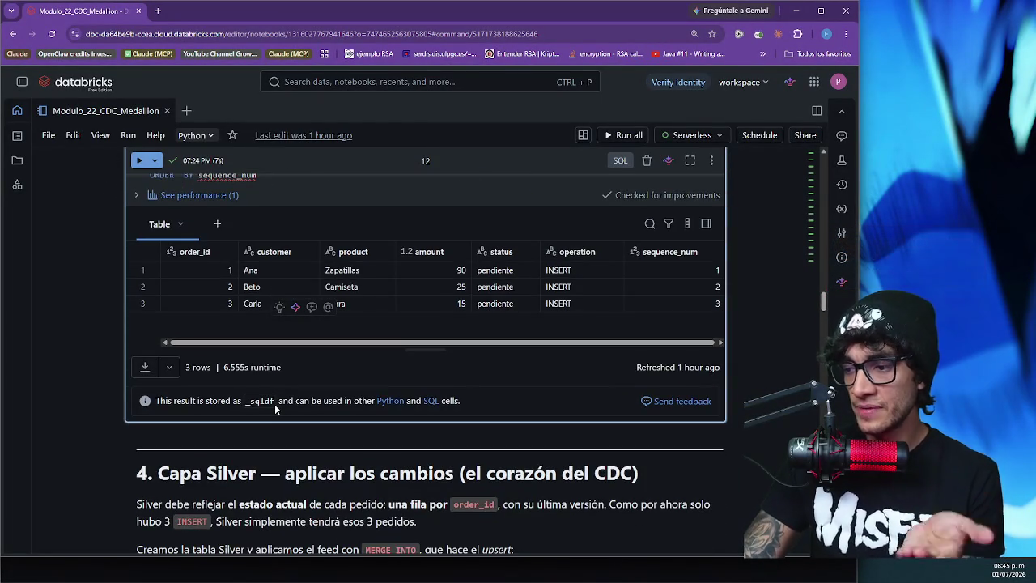
scroll(274, 409, down, 1)
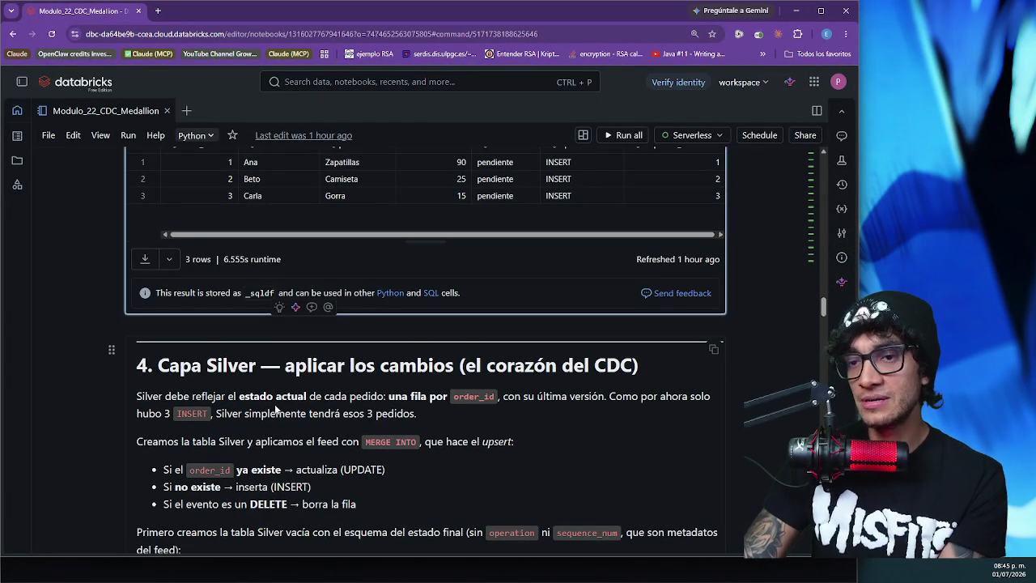
- Scroll past CREATE TABLE silver_pedidos to cell 16's aplicar_cdc_a_silver() de-duplication and MERGE function
scroll(274, 409, down, 3)
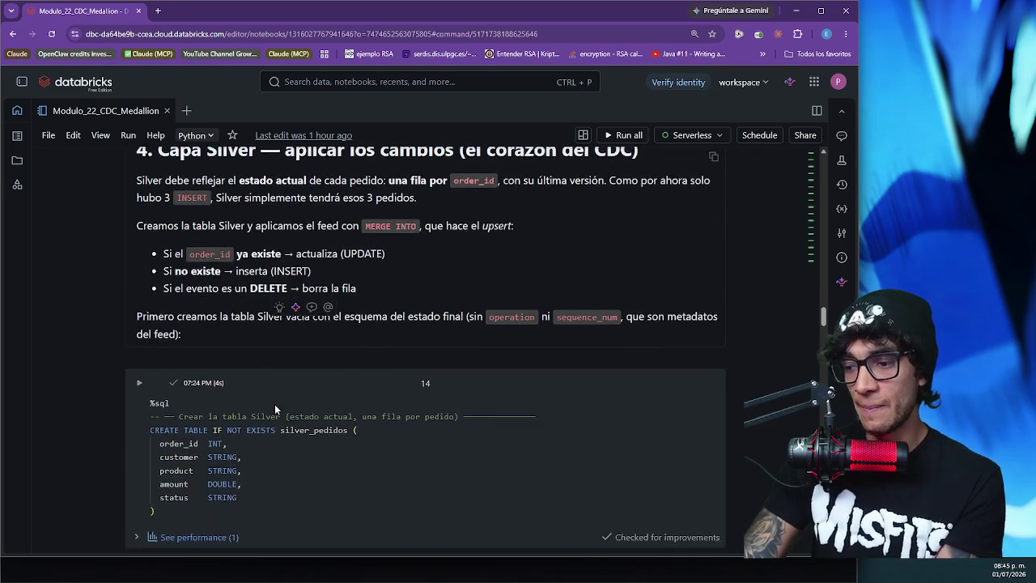
scroll(275, 404, down, 2)
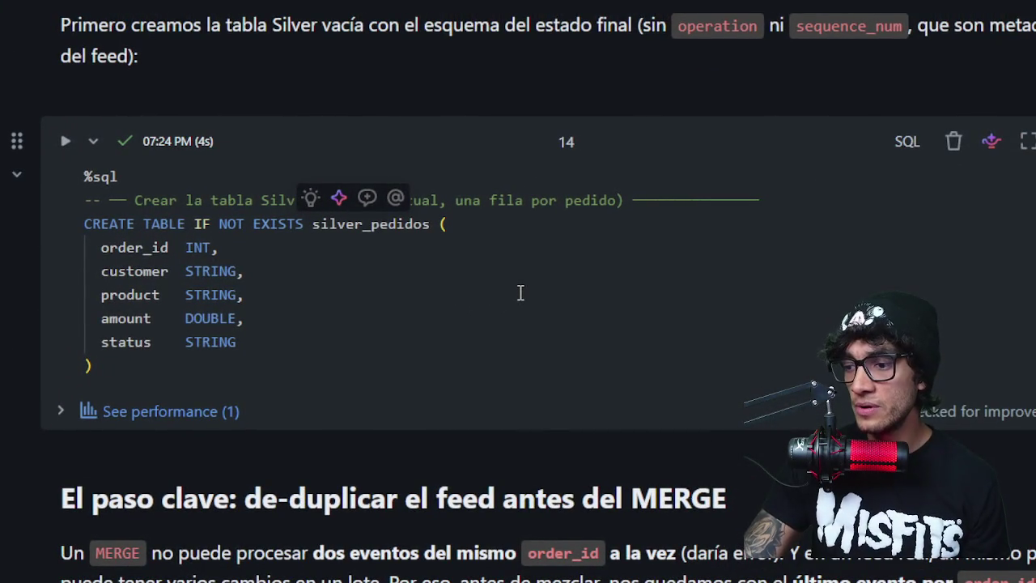
scroll(520, 293, down, 5)
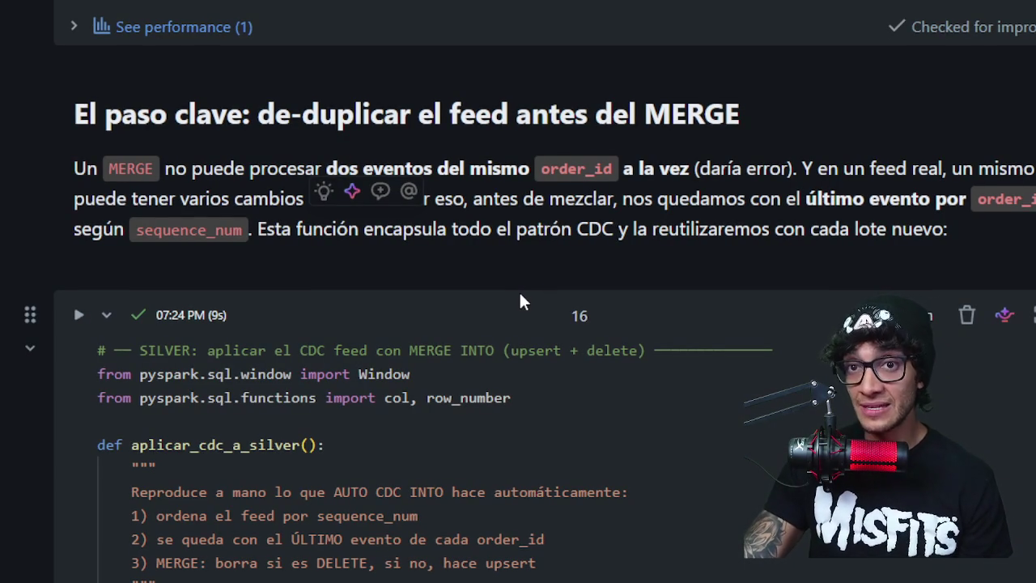
scroll(519, 290, down, 5)
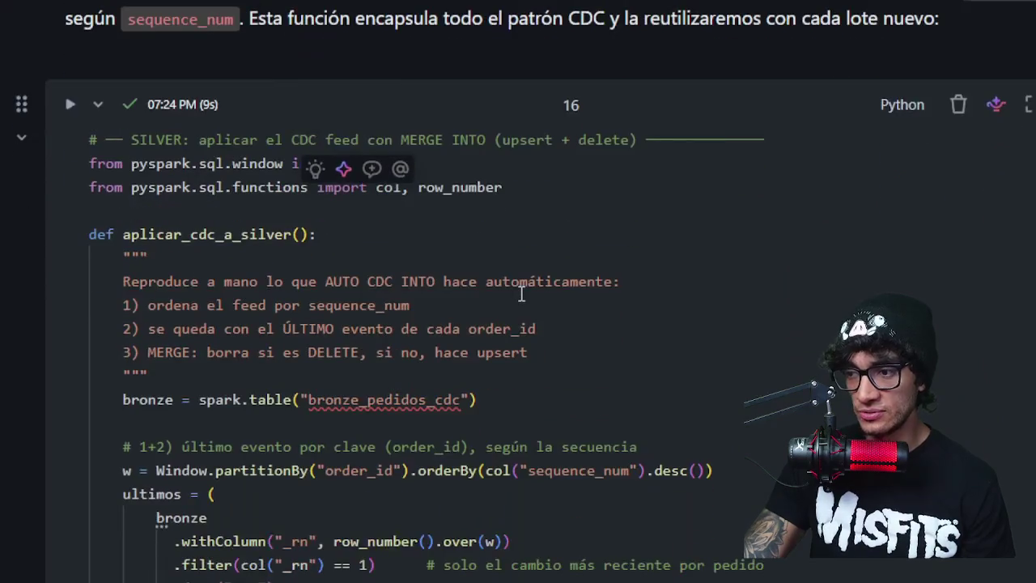
click(308, 237)
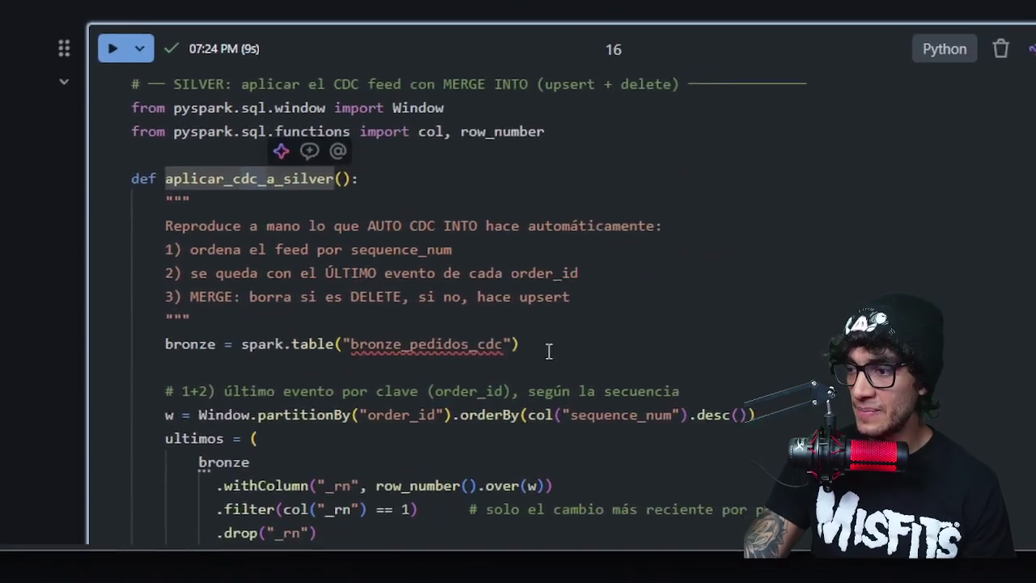
click(549, 350)
scroll(534, 324, down, 8)
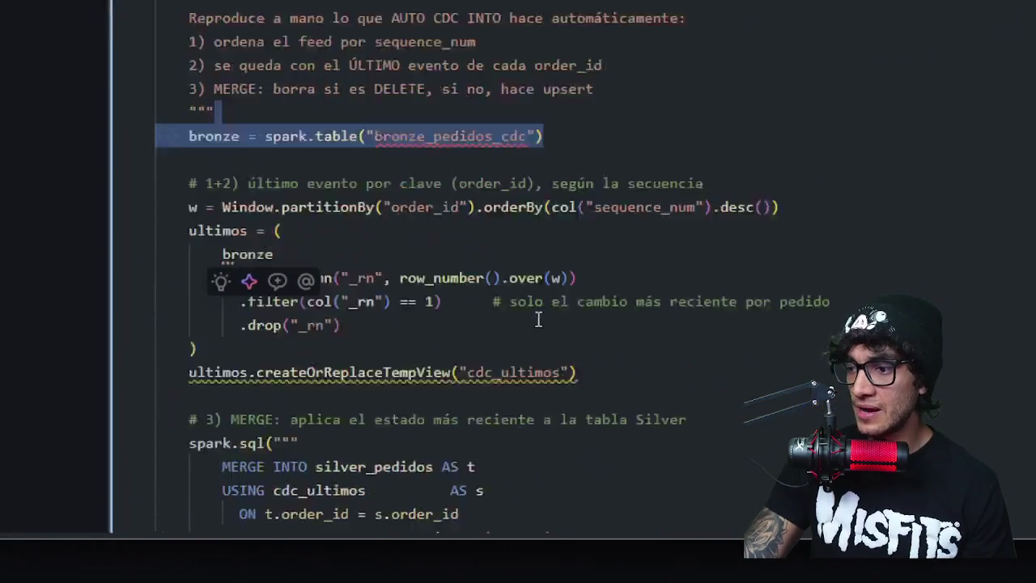
scroll(526, 287, up, 3)
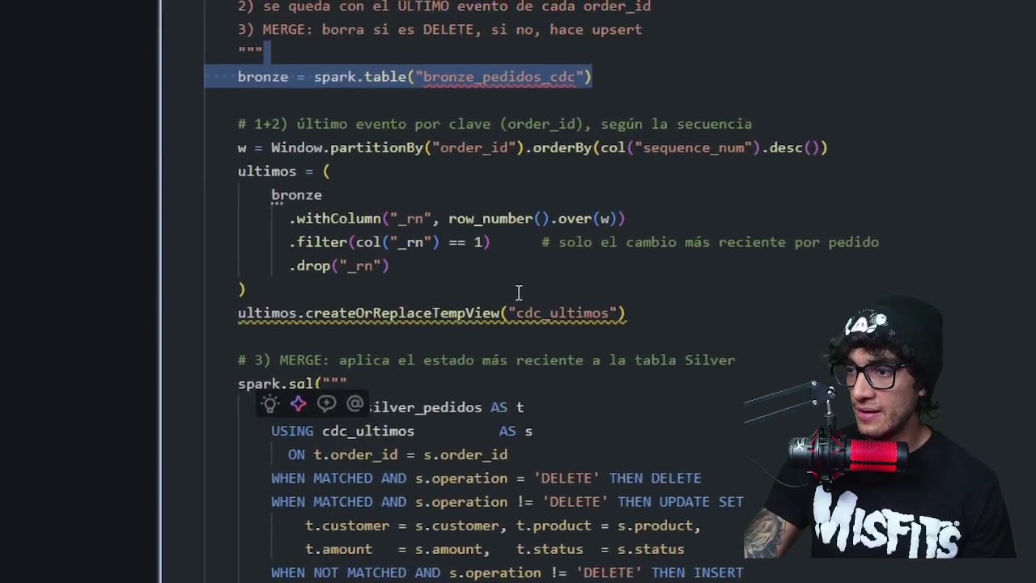
mouse_move(511, 291)
mouse_down()
mouse_move(356, 269)
mouse_move(325, 222)
mouse_up()
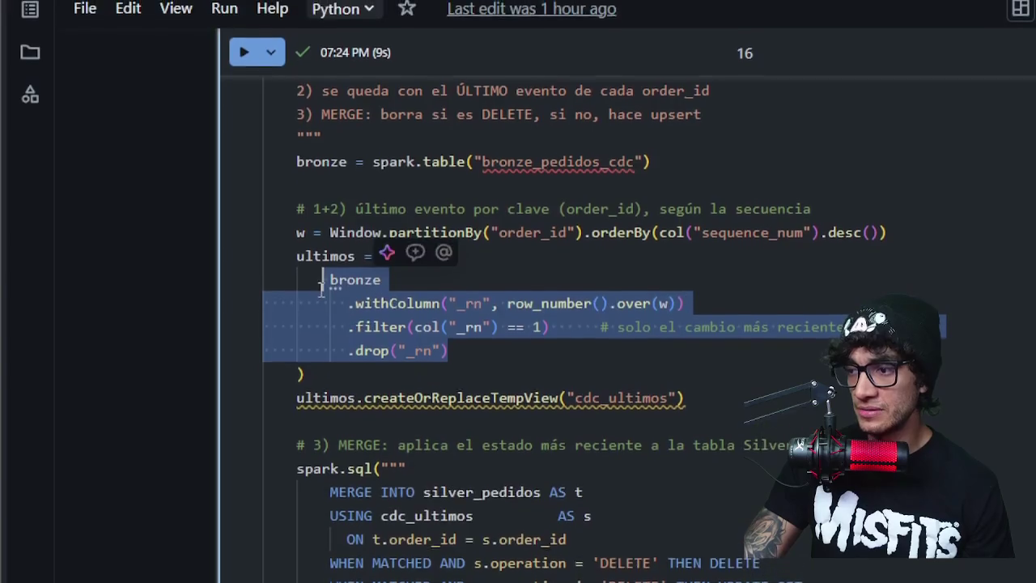
scroll(530, 303, down, 5)
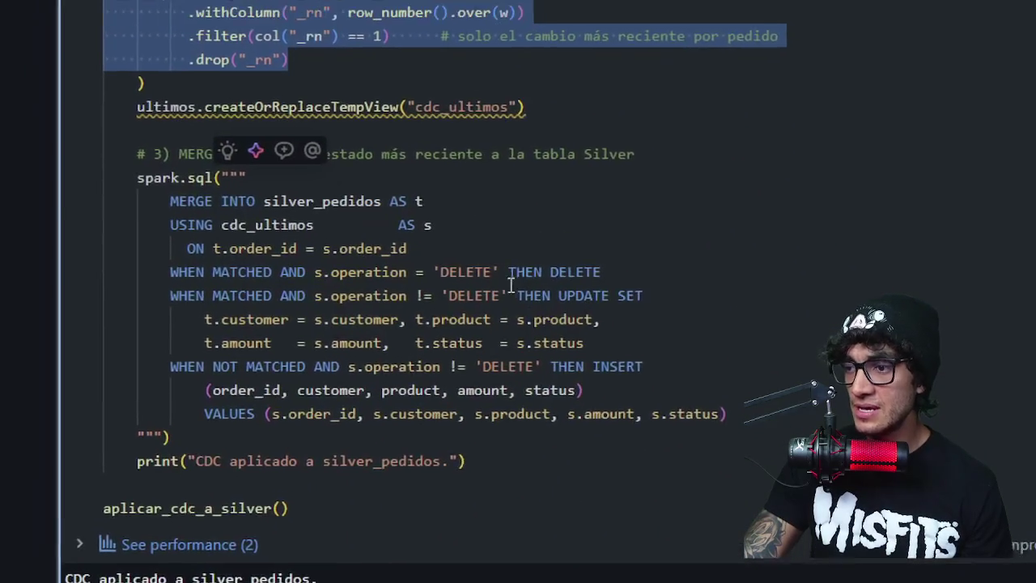
scroll(527, 295, down, 1)
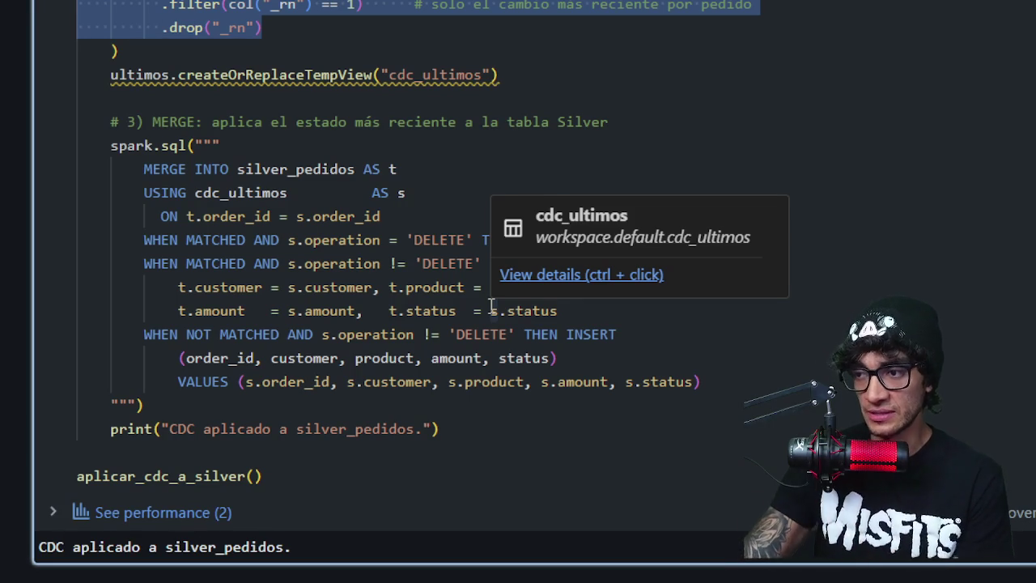
double_click(312, 165)
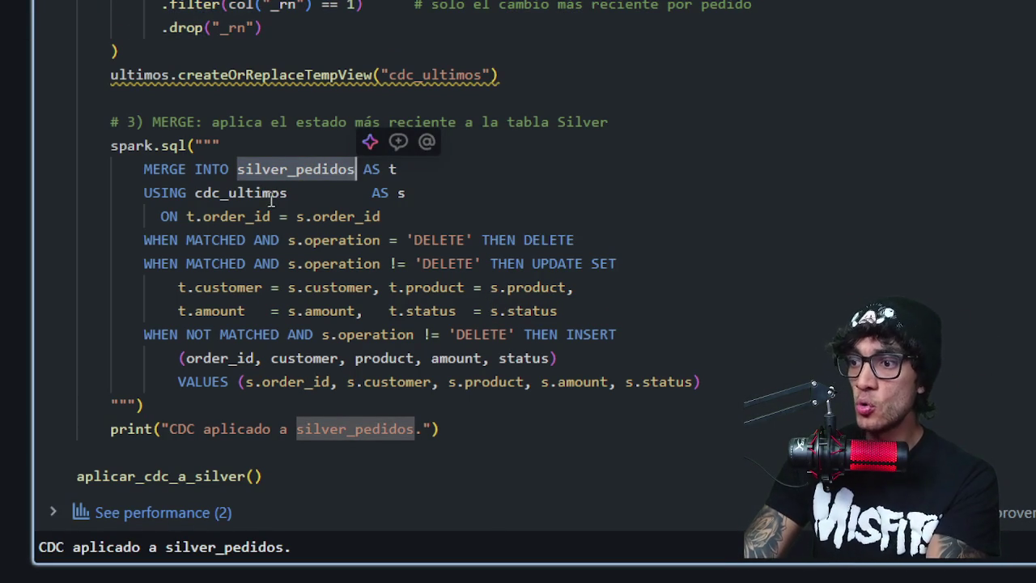
double_click(287, 193)
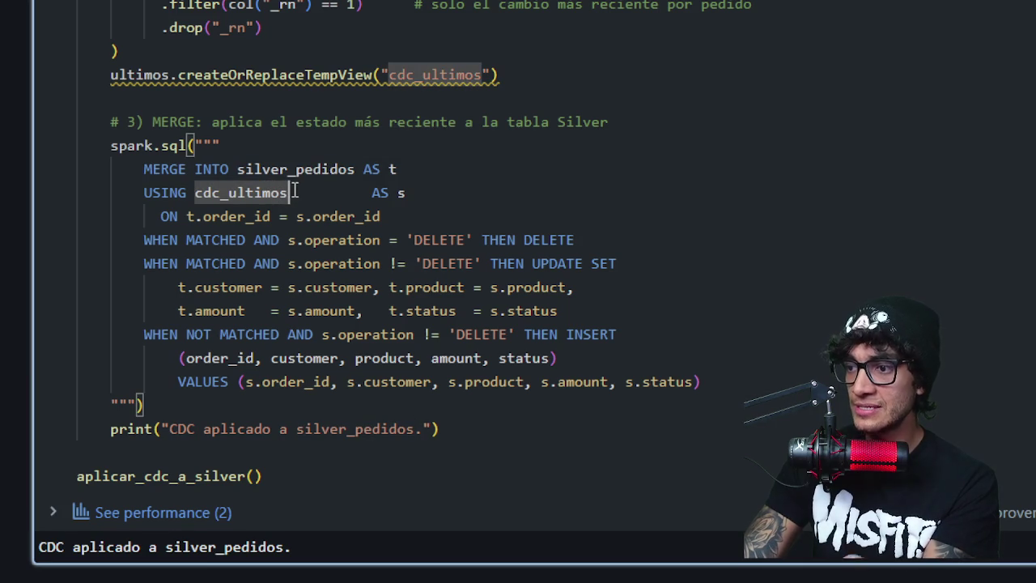
mouse_move(288, 193)
mouse_down()
mouse_move(230, 169)
mouse_move(204, 183)
mouse_up()
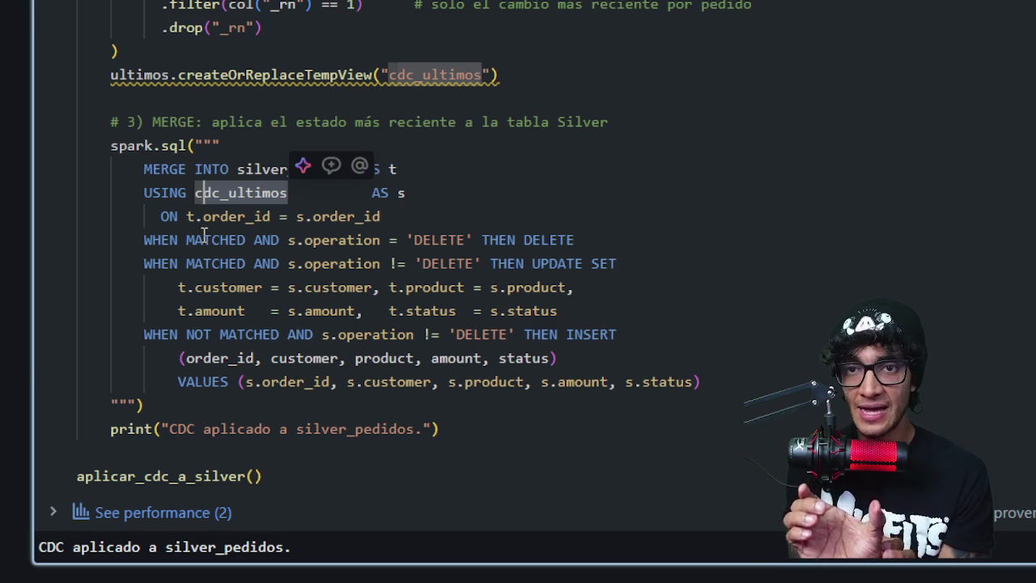
click(271, 217)
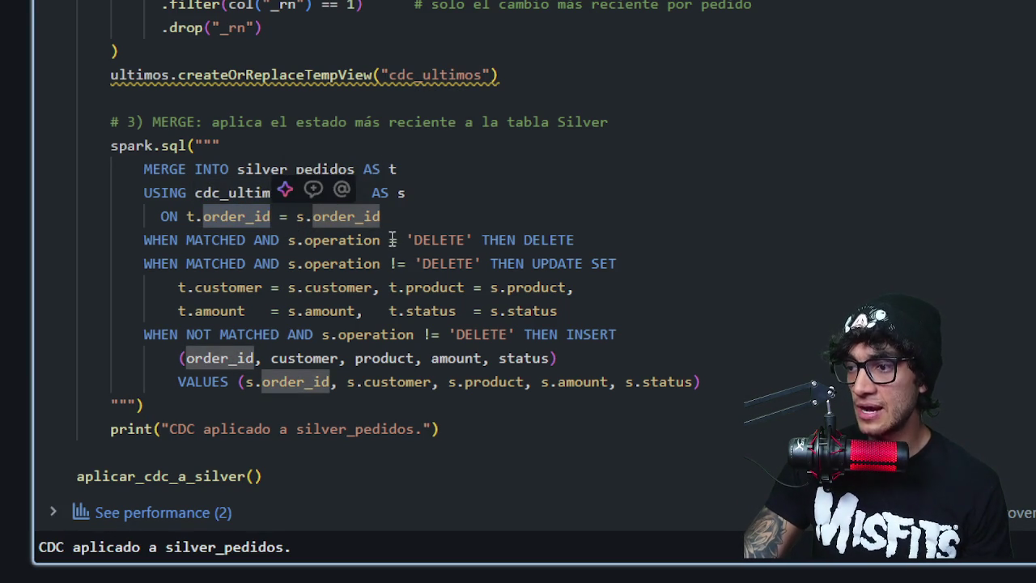
mouse_move(379, 240)
mouse_down()
mouse_move(305, 219)
mouse_move(298, 240)
mouse_up()
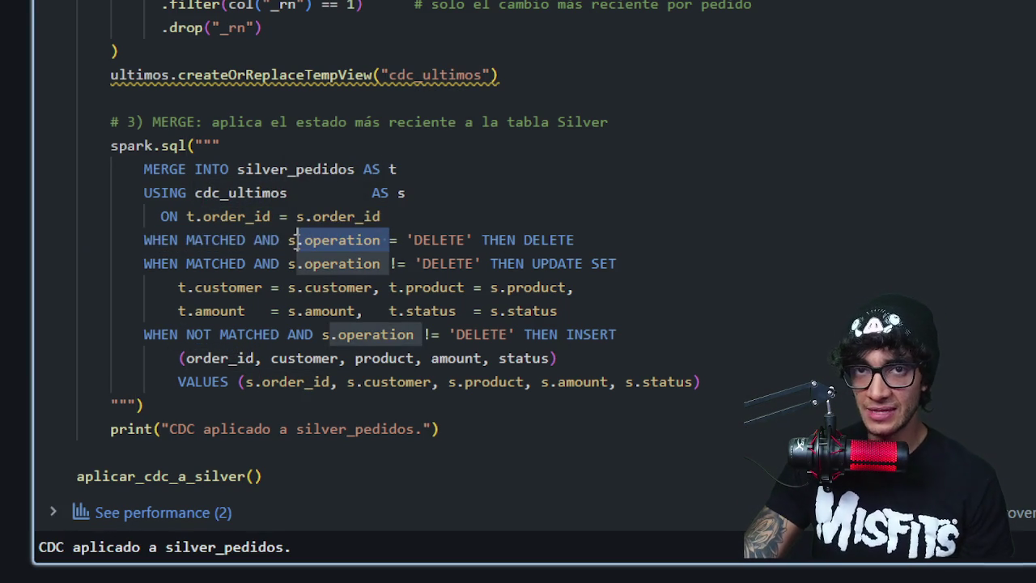
click(469, 240)
double_click(469, 240)
mouse_move(421, 238)
mouse_down()
mouse_move(589, 238)
mouse_move(381, 249)
mouse_move(114, 240)
mouse_up()
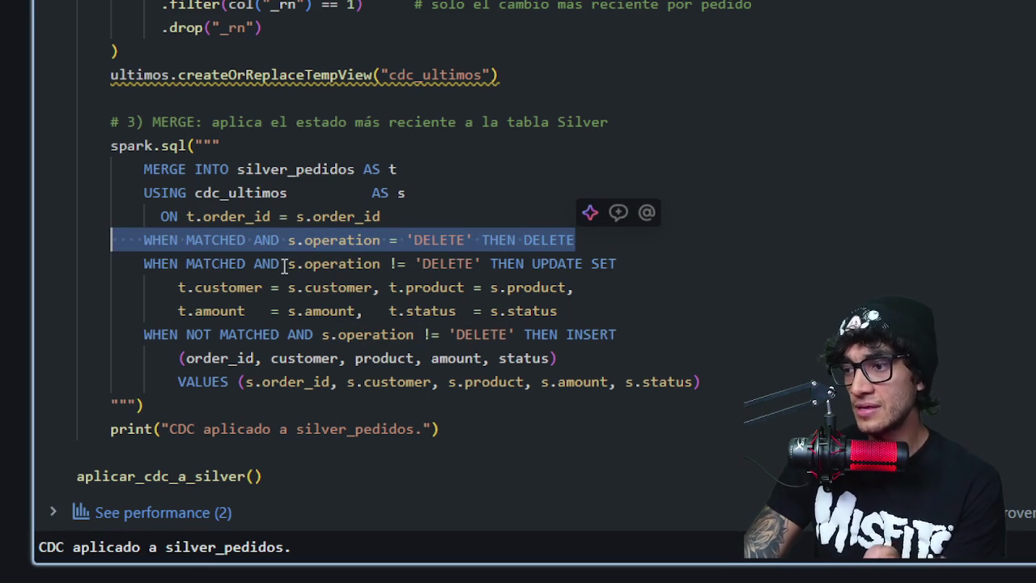
mouse_move(289, 263)
mouse_down()
mouse_move(381, 263)
mouse_move(451, 240)
mouse_move(459, 263)
mouse_up()
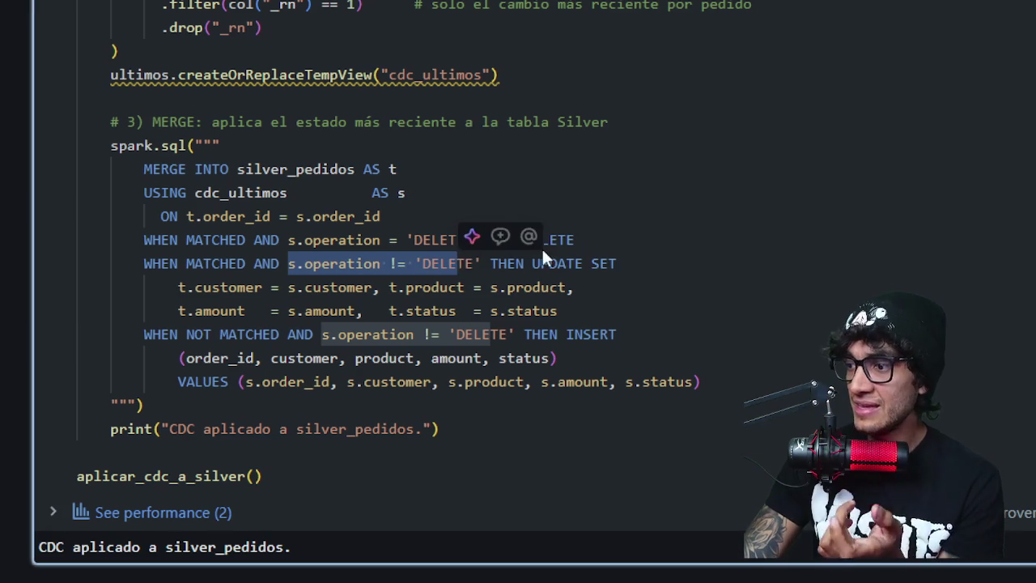
click(596, 267)
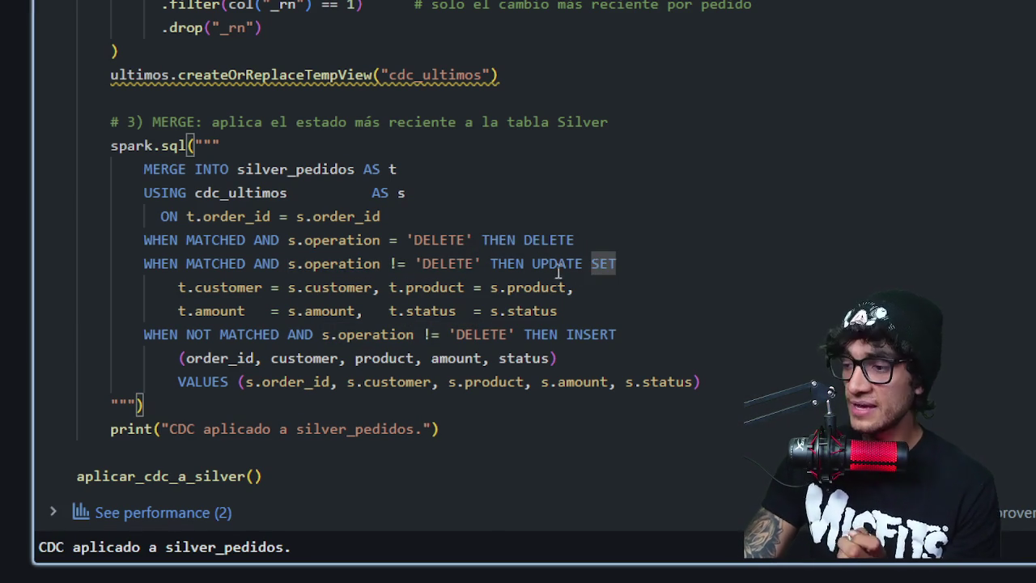
click(441, 261)
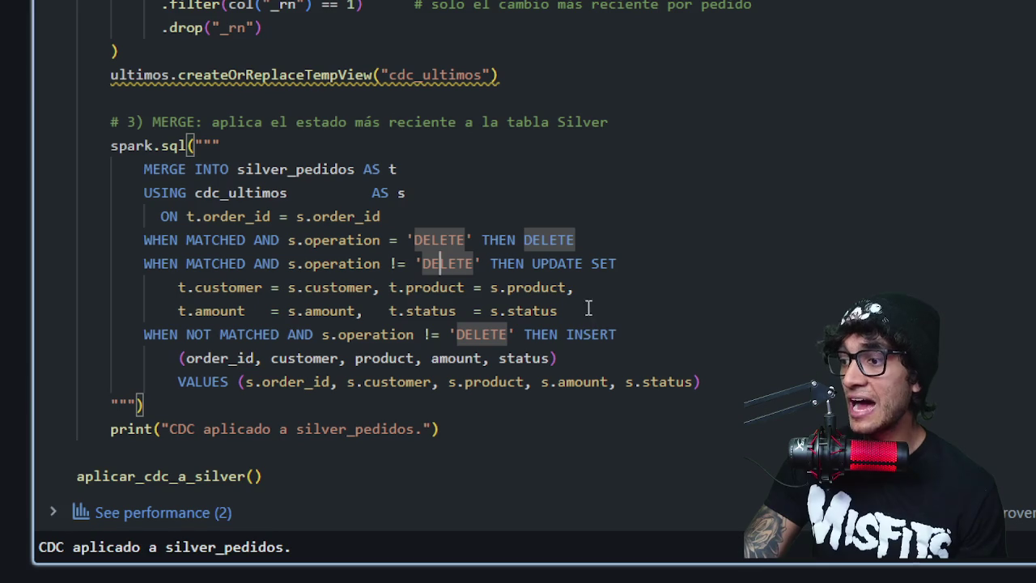
mouse_move(579, 308)
mouse_down()
mouse_move(240, 287)
mouse_move(180, 308)
mouse_move(180, 290)
mouse_up()
mouse_move(137, 239)
mouse_down()
mouse_move(200, 267)
mouse_move(281, 267)
mouse_up()
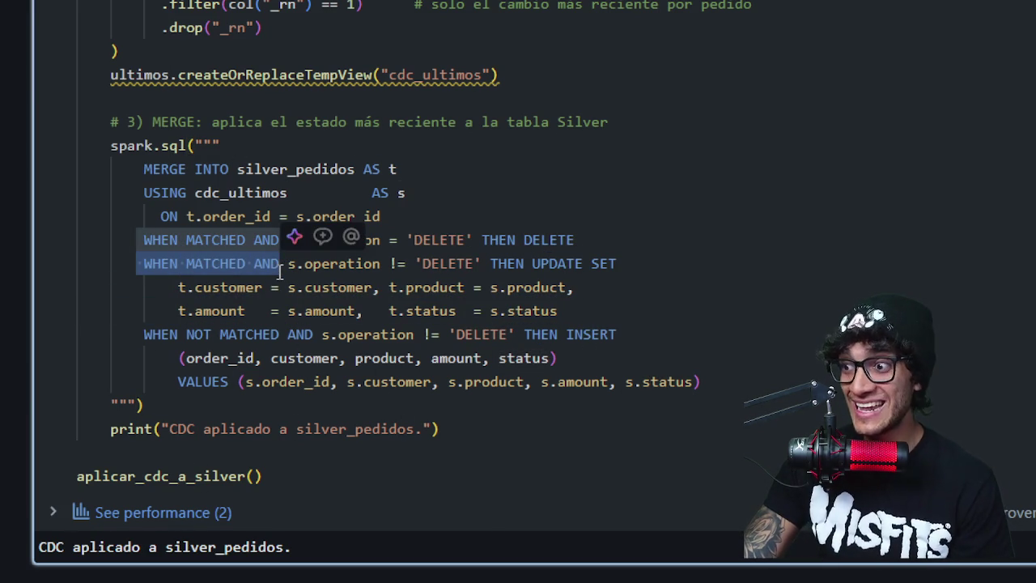
drag(143, 334, 322, 334)
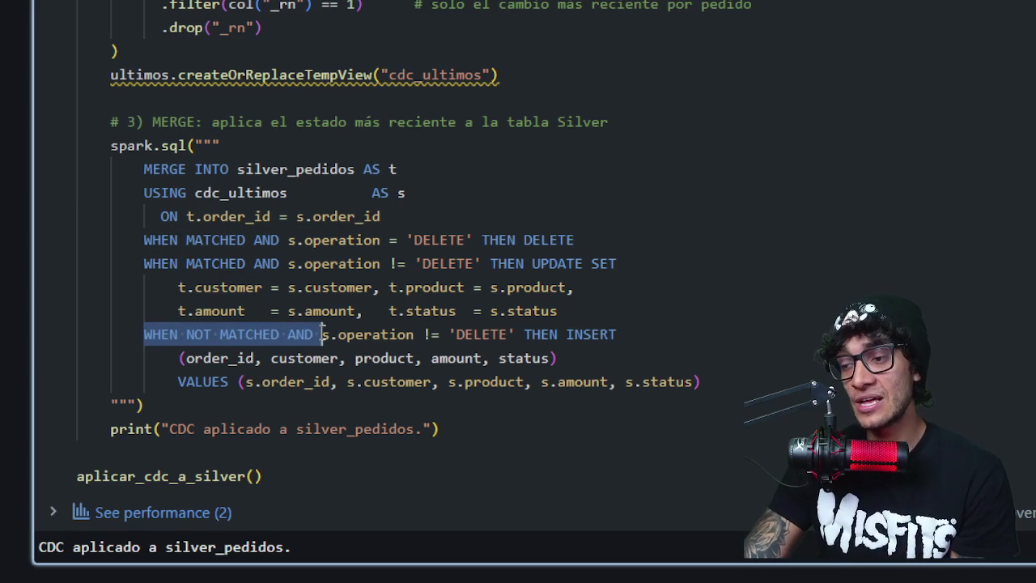
mouse_move(507, 334)
mouse_down()
mouse_move(308, 312)
mouse_move(321, 334)
mouse_up()
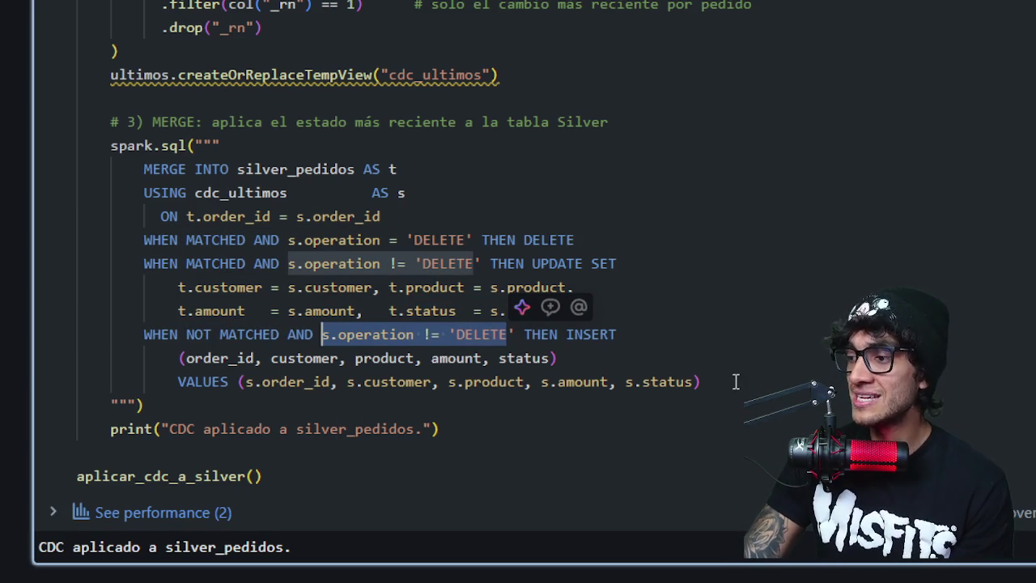
mouse_move(733, 382)
mouse_down()
mouse_move(615, 370)
mouse_move(522, 329)
mouse_up()
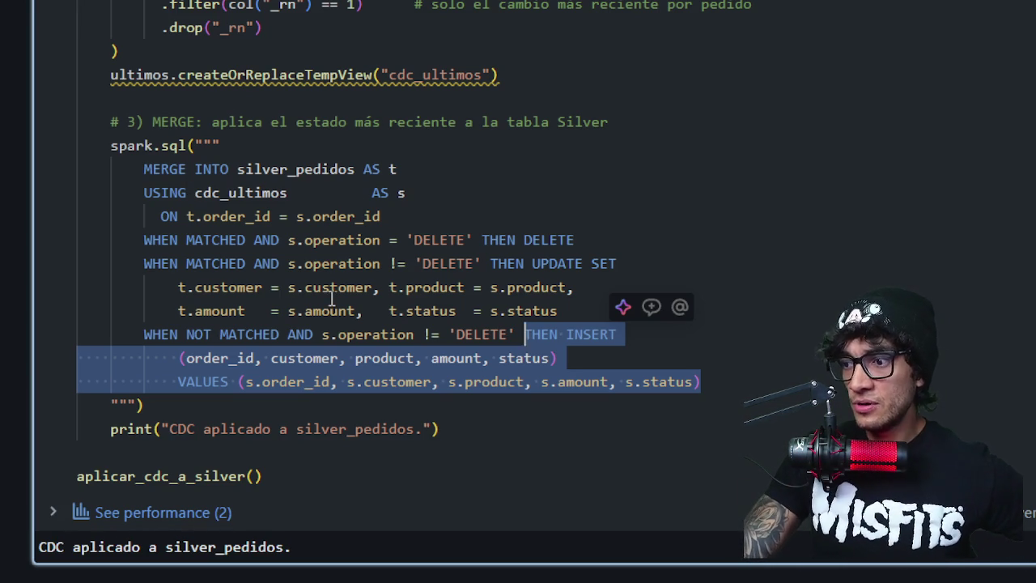
- Scroll to cell 17's three pendiente orders and on to '5. Llega un SEGUNDO lote'
scroll(356, 375, down, 5)
scroll(283, 343, up, 3)
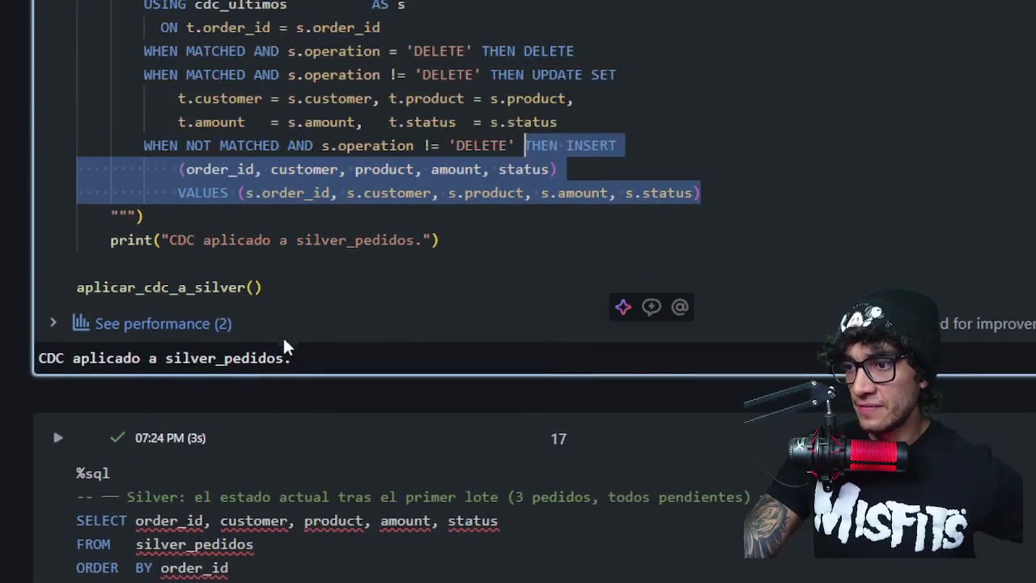
scroll(277, 334, down, 1)
scroll(278, 334, down, 3)
scroll(278, 328, up, 5)
scroll(289, 289, down, 10)
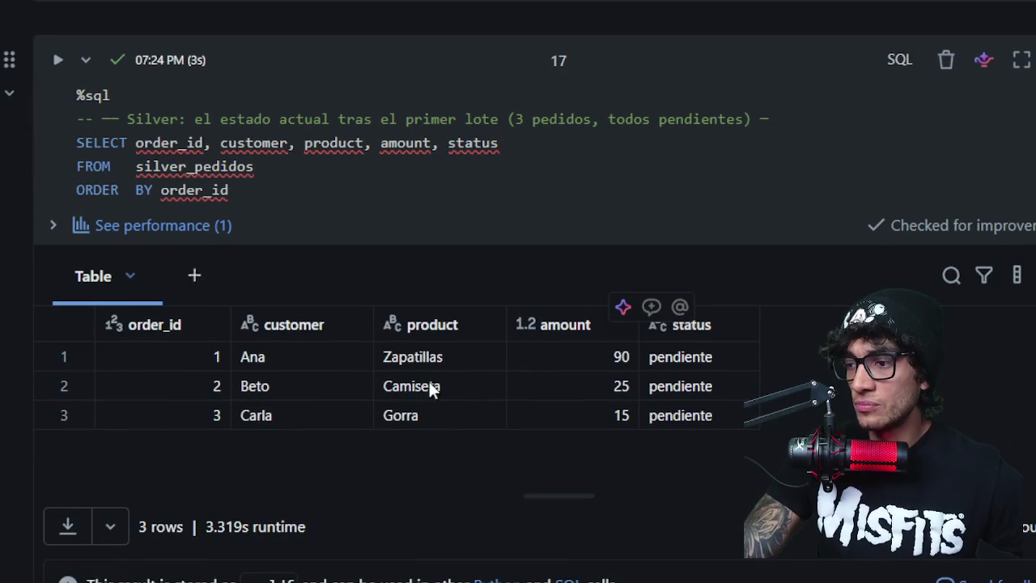
scroll(524, 402, down, 8)
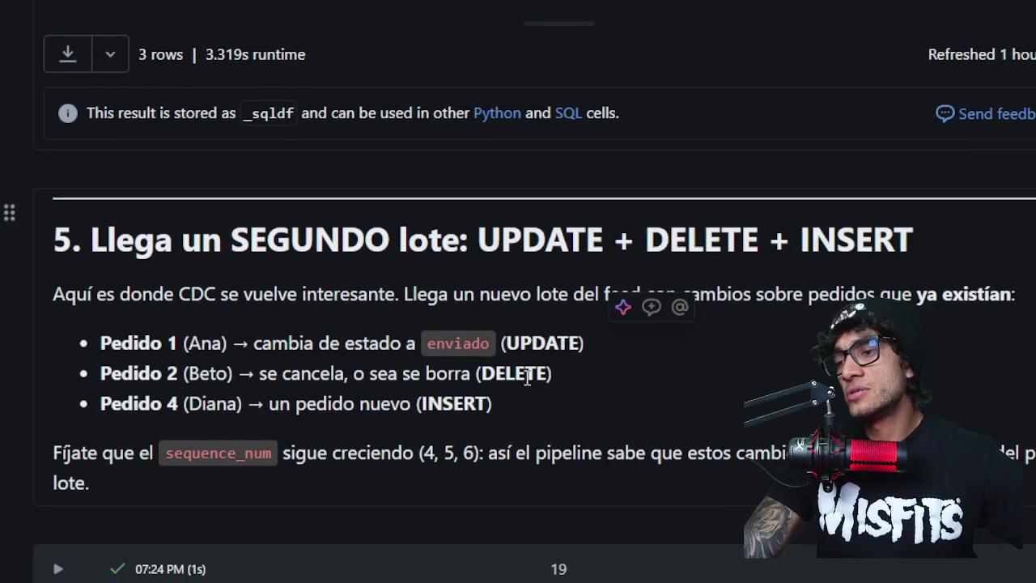
- Highlight the second batch's DELETE and the Bronze rebuild lines, then reach the 6-event Bronze results
scroll(528, 378, down, 2)
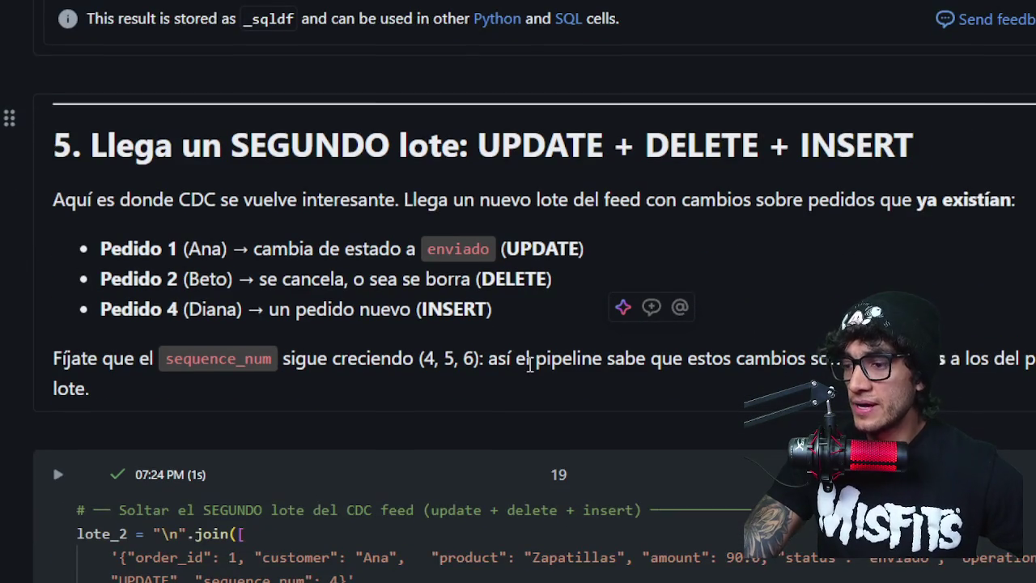
scroll(528, 377, down, 5)
scroll(529, 366, down, 2)
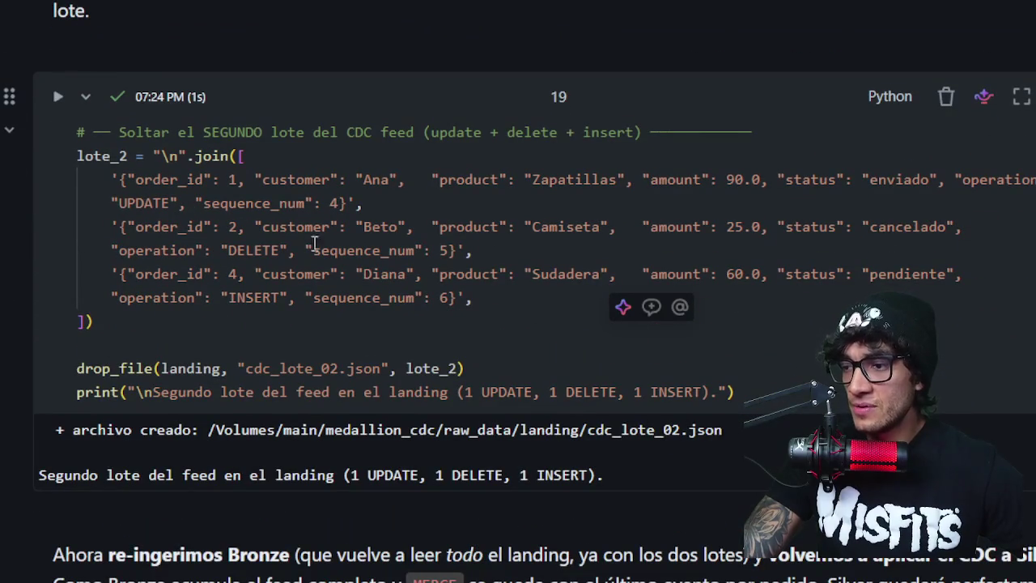
double_click(265, 250)
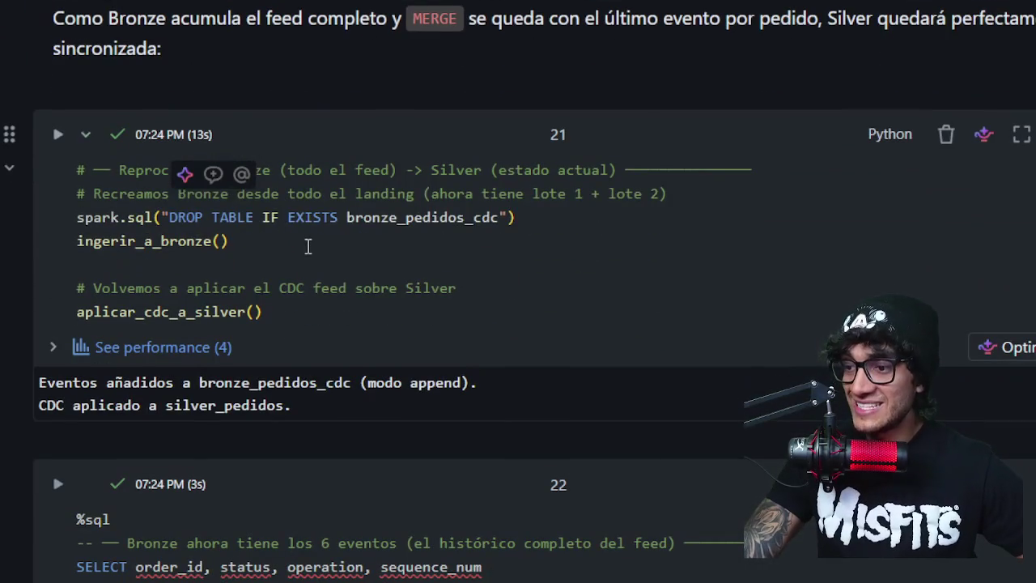
mouse_move(308, 243)
mouse_down()
mouse_move(510, 190)
mouse_move(80, 199)
mouse_up()
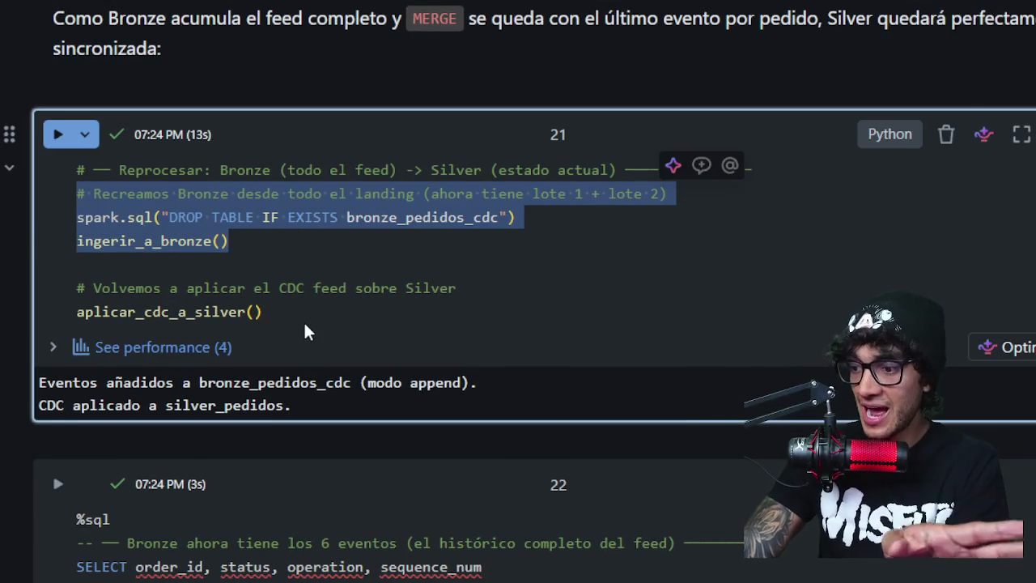
scroll(306, 328, down, 5)
scroll(316, 327, down, 1)
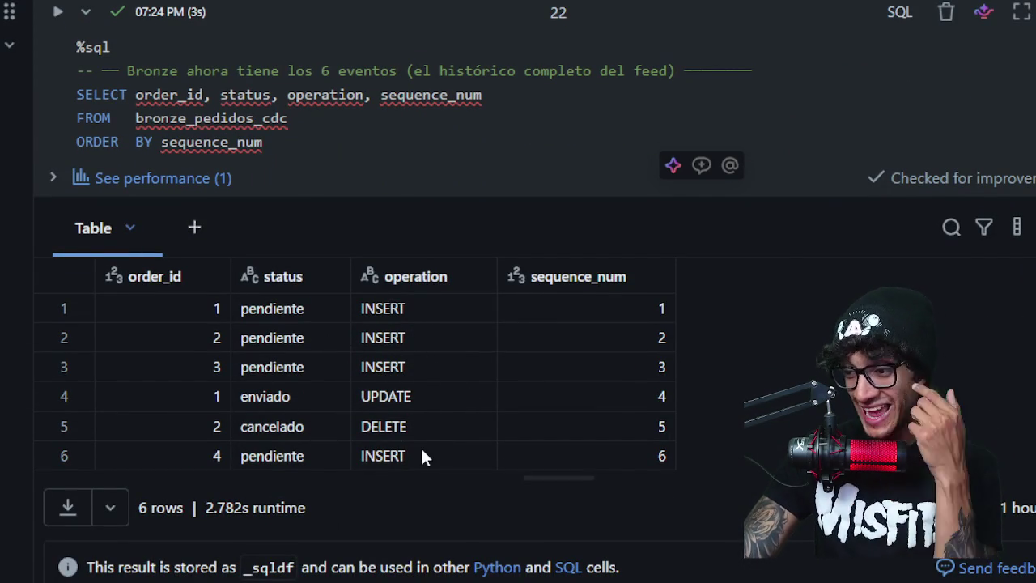
- Scroll to cell 23's silver_pedidos results: order 1 enviado, orders 3 and 4 pendiente
scroll(402, 456, down, 2)
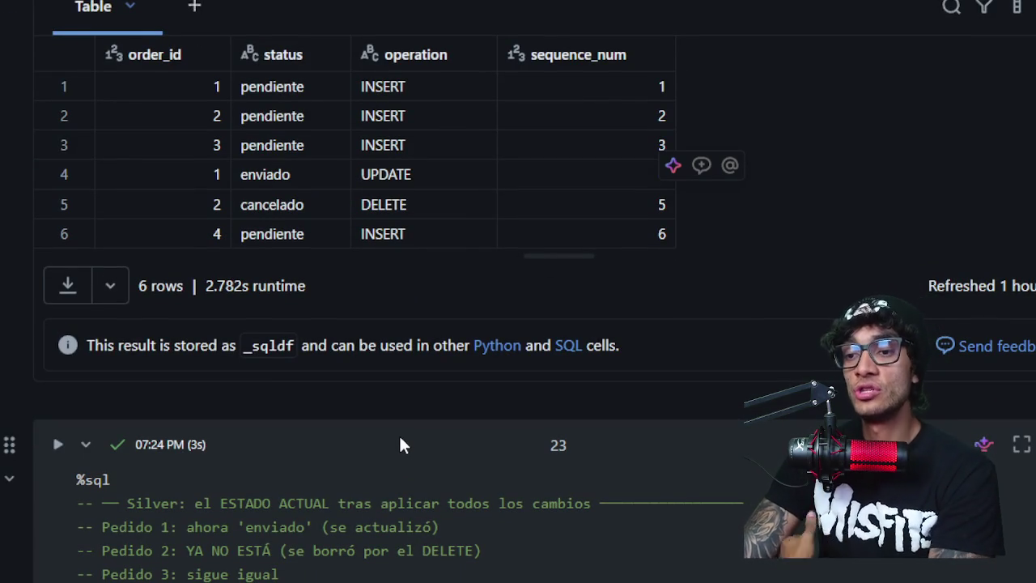
scroll(400, 433, down, 5)
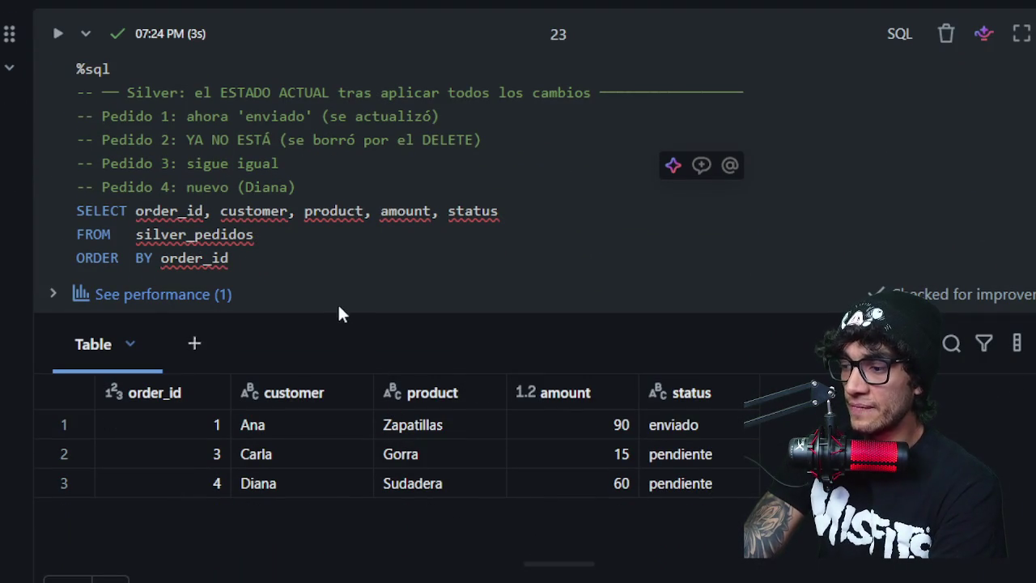
- Highlight the SELECT query on silver_pedidos and the note that order 1 is now enviado
scroll(340, 295, up, 1)
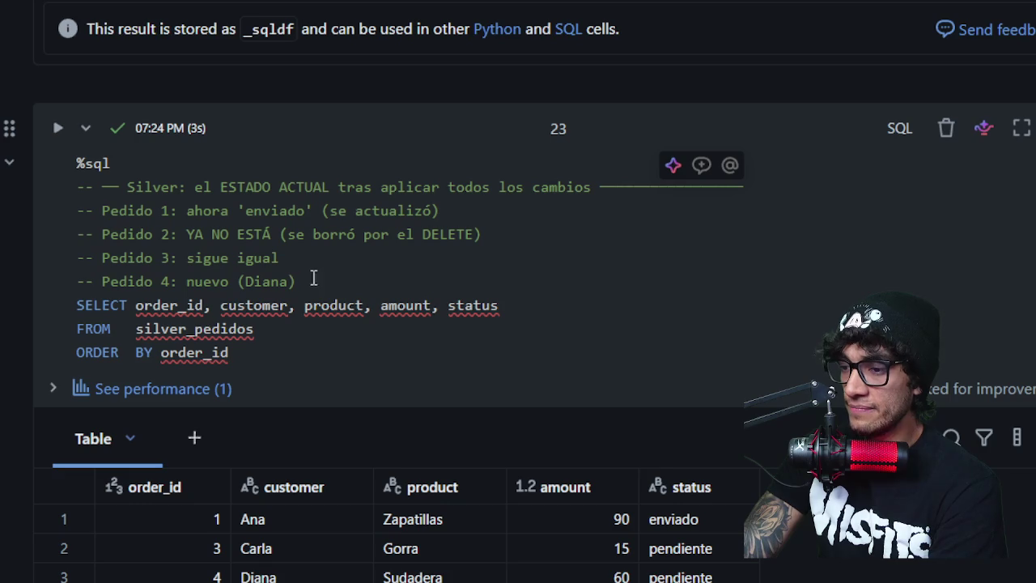
click(283, 353)
drag(283, 355, 22, 306)
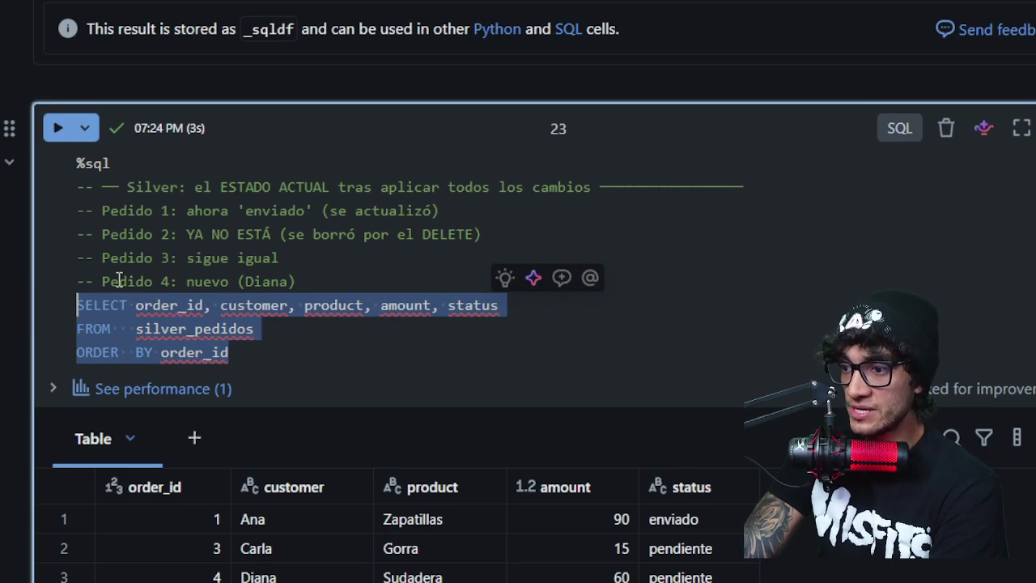
scroll(356, 347, down, 3)
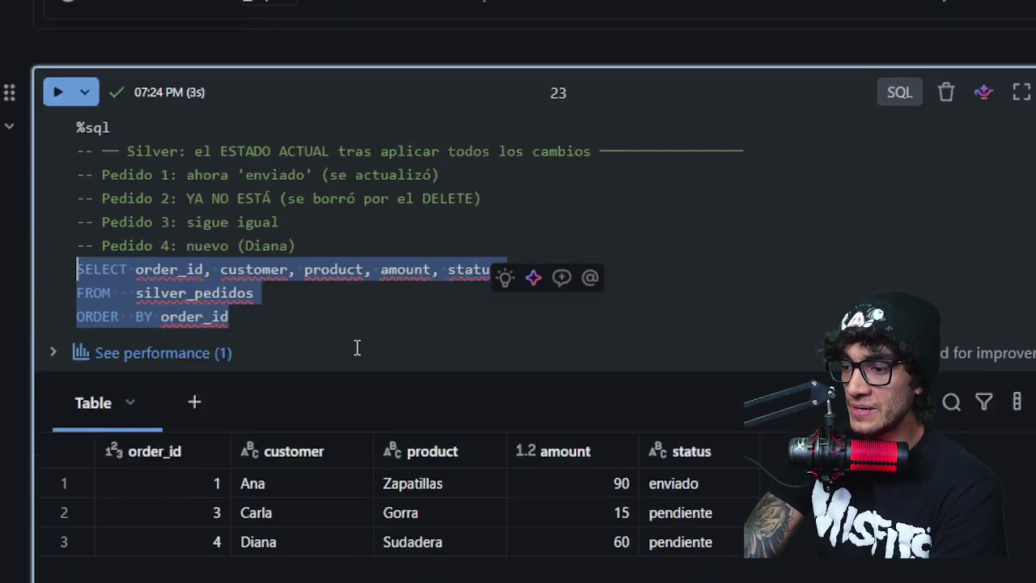
scroll(585, 402, down, 3)
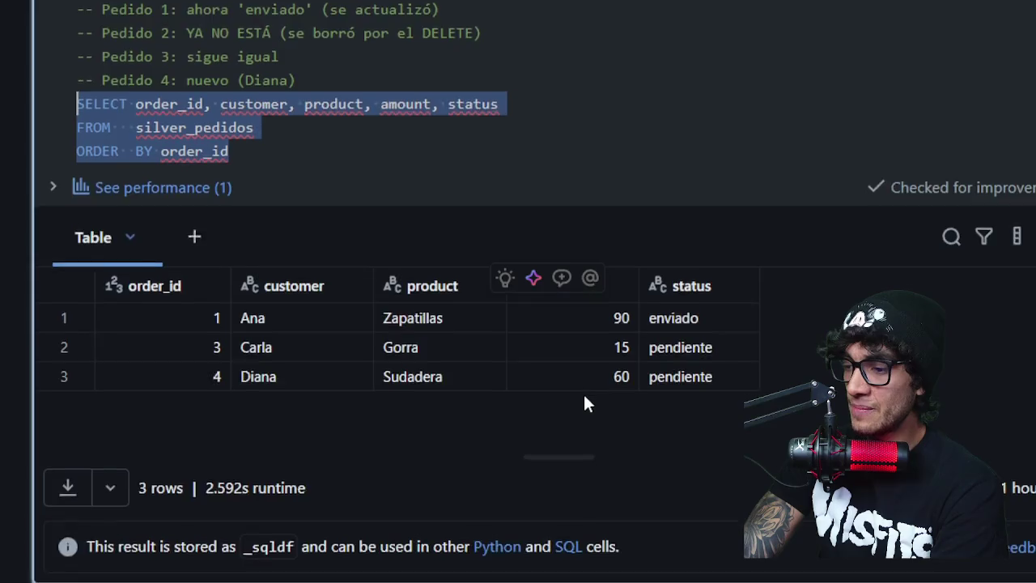
scroll(585, 403, up, 5)
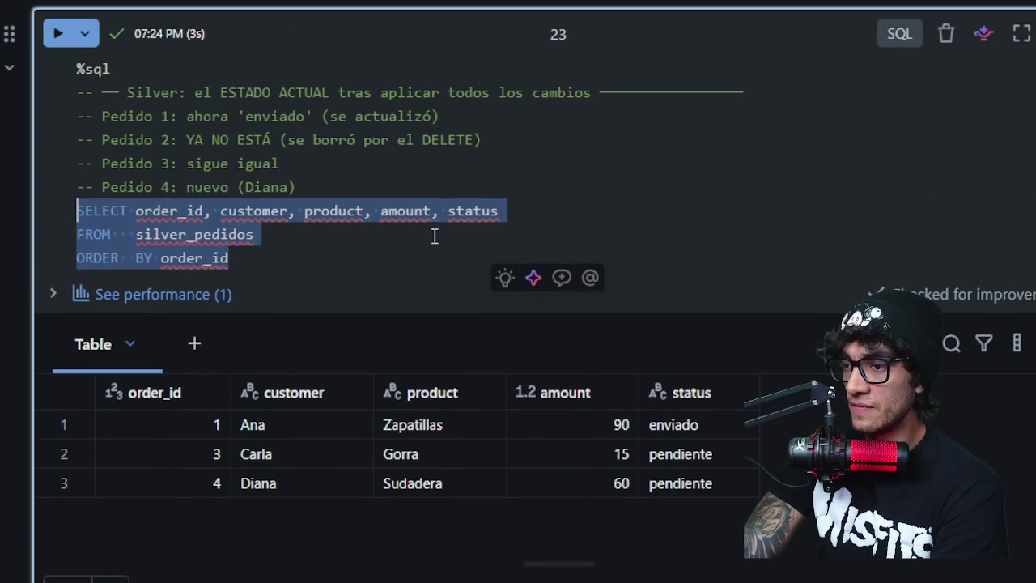
drag(186, 110, 257, 119)
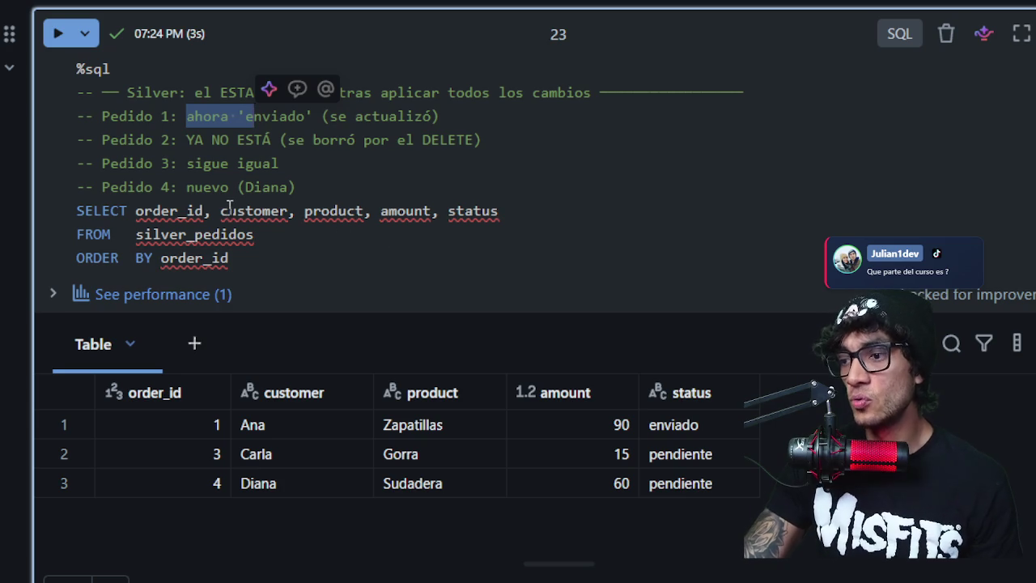
- Scroll down to section '6. Capa Gold — agregación de negocio' and its gold_resumen_pedidos cell
mouse_move(226, 208)
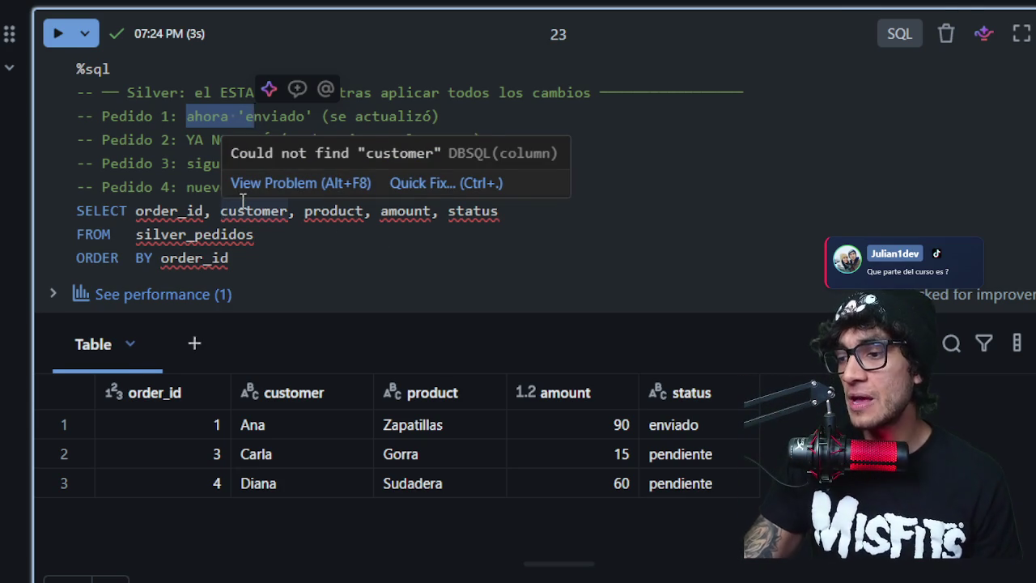
scroll(235, 207, down, 5)
scroll(241, 207, down, 4)
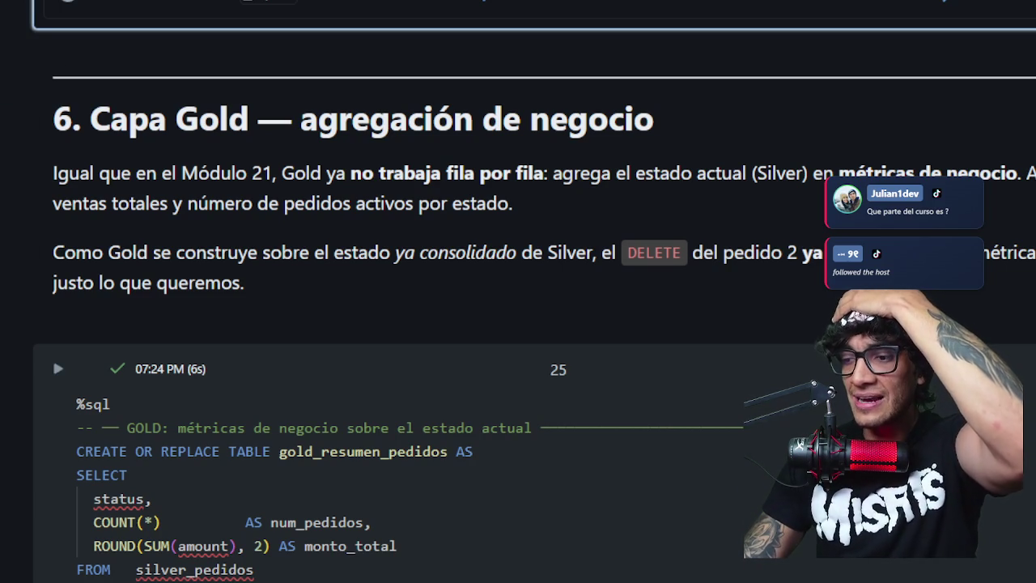
- Scroll through cell 26's Gold results down to '7. La versión productiva: AUTO CDC INTO'
scroll(413, 276, down, 10)
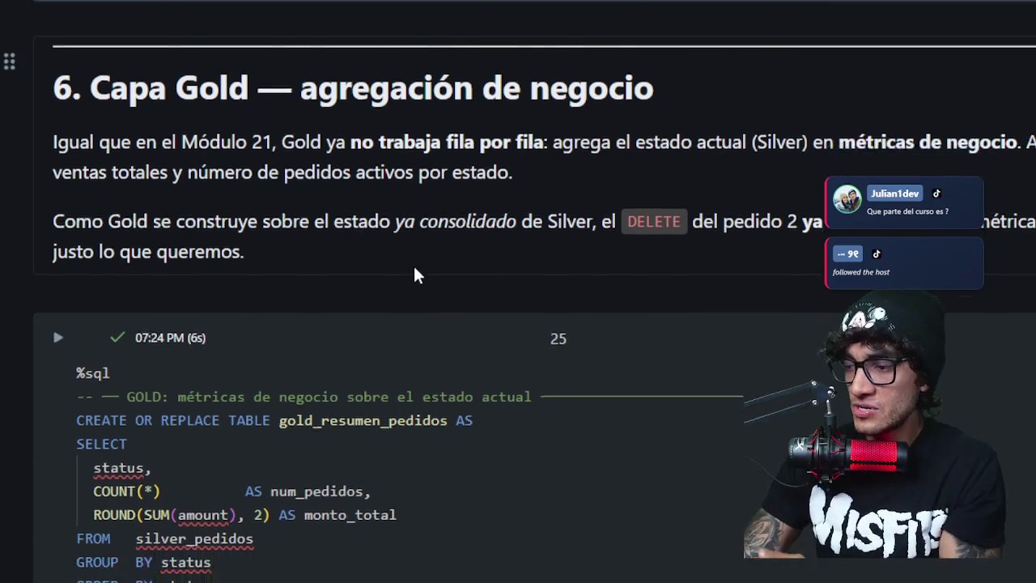
scroll(414, 269, down, 2)
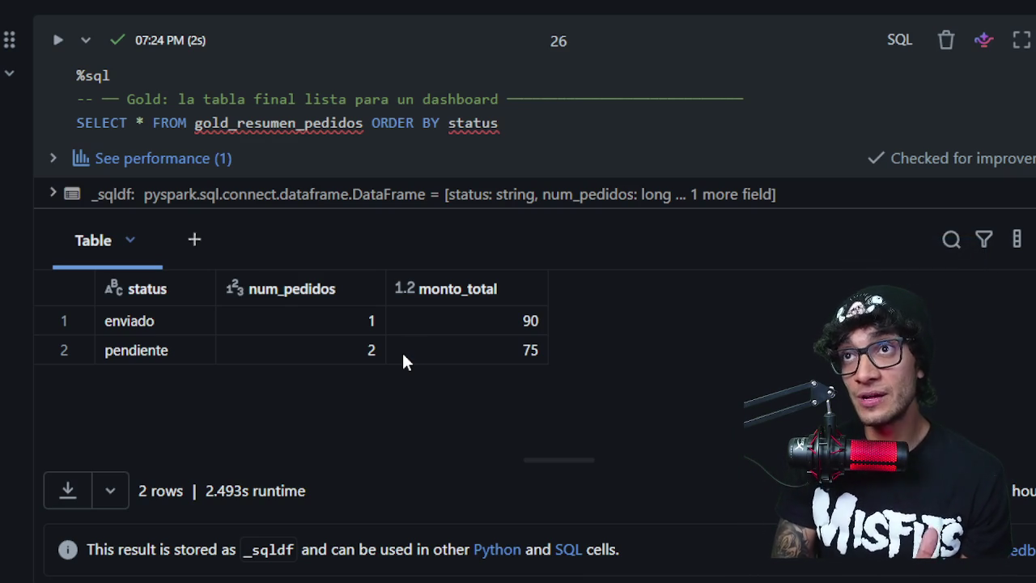
scroll(404, 352, down, 5)
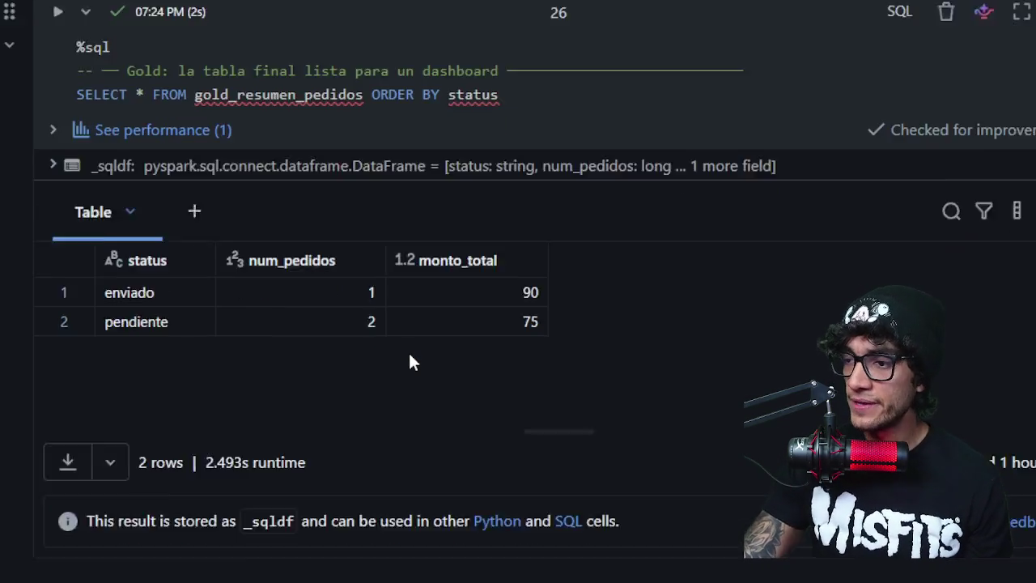
scroll(411, 353, down, 3)
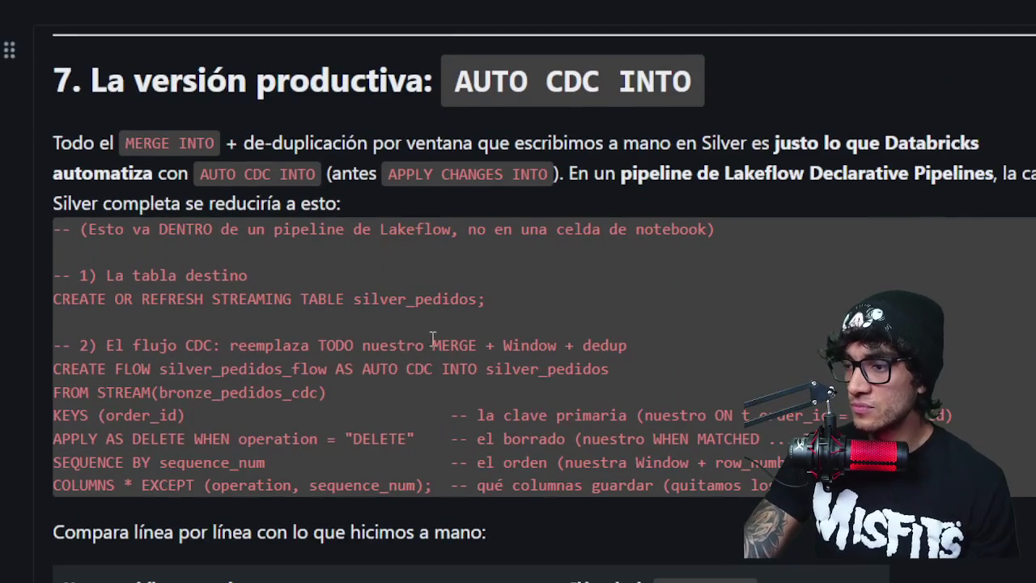
scroll(527, 275, down, 2)
scroll(526, 275, up, 10)
scroll(526, 273, down, 7)
scroll(529, 277, down, 15)
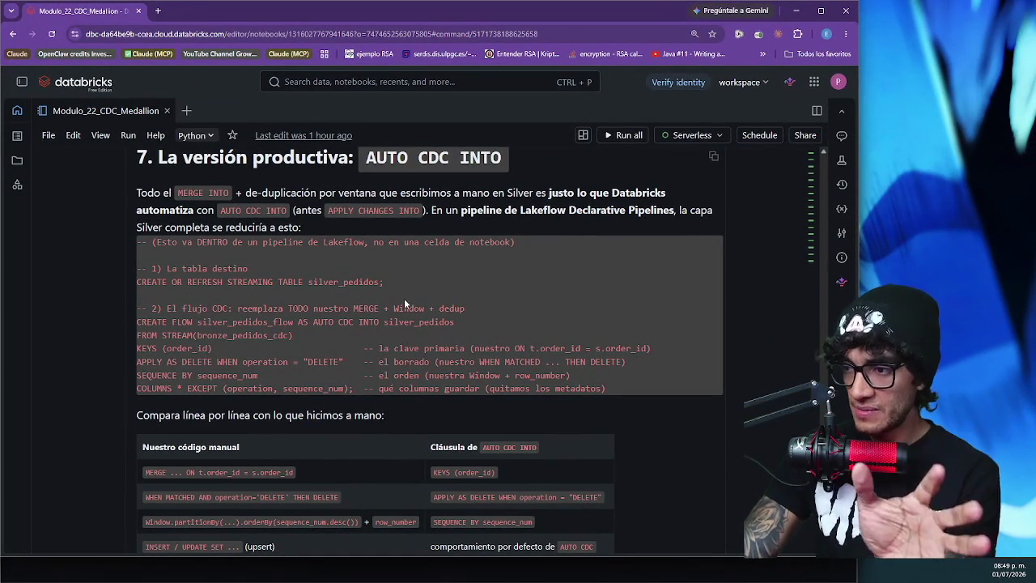
scroll(404, 298, up, 1)
drag(182, 211, 356, 214)
drag(367, 212, 496, 209)
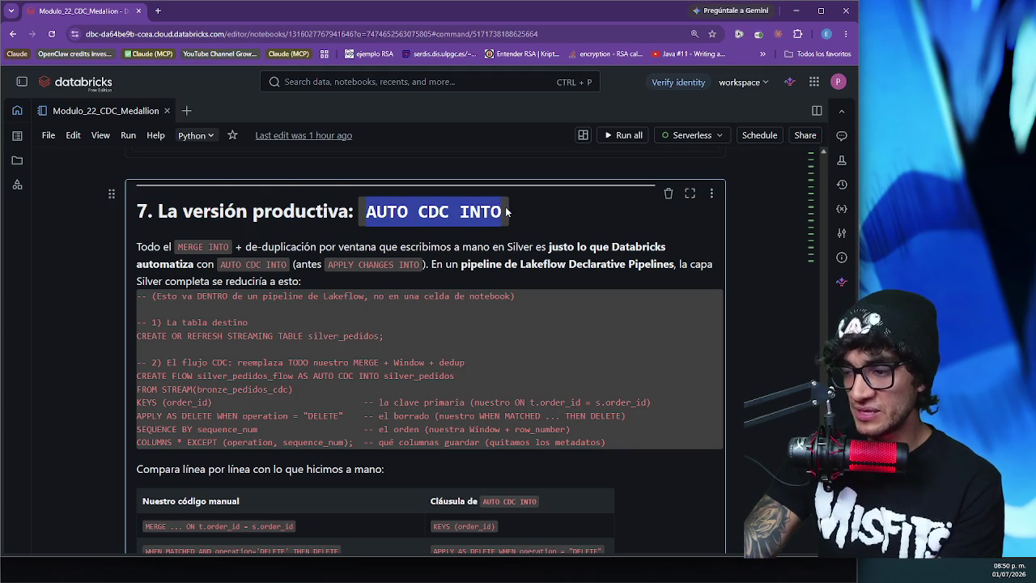
mouse_move(139, 376)
mouse_down()
mouse_move(349, 429)
mouse_move(353, 441)
mouse_up()
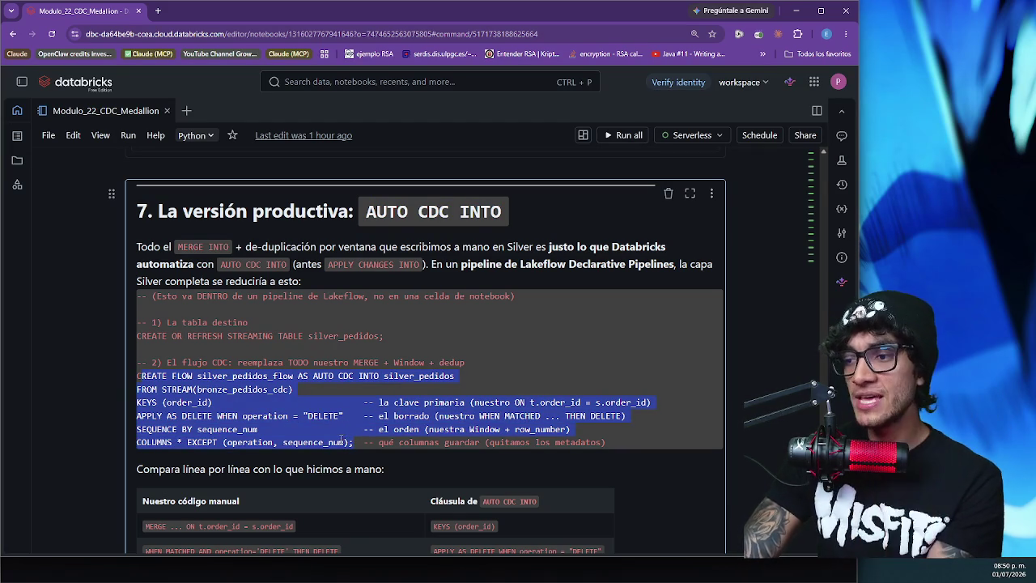
scroll(341, 439, up, 15)
scroll(316, 416, up, 15)
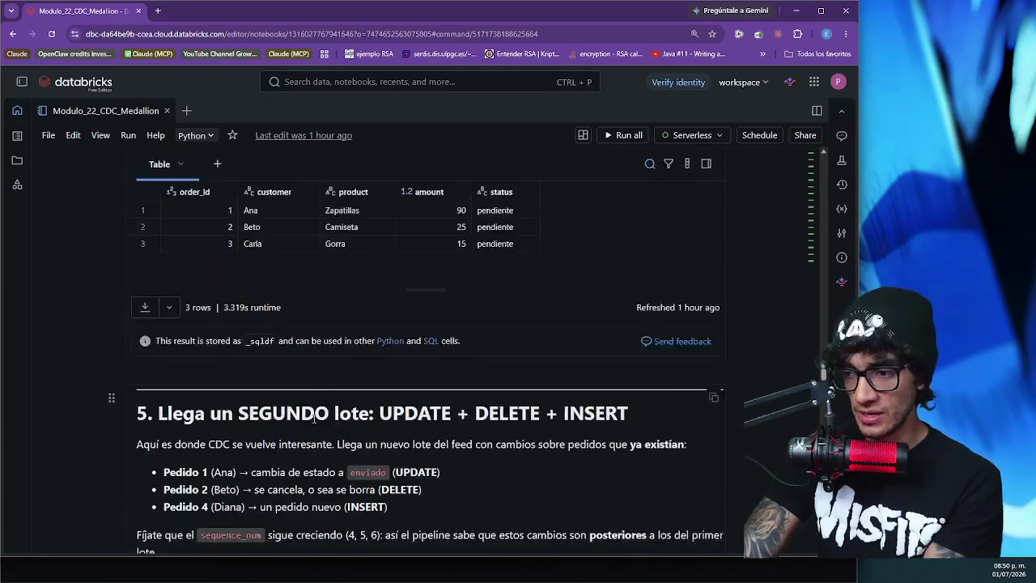
scroll(320, 416, up, 10)
mouse_move(385, 368)
mouse_down()
mouse_move(243, 293)
mouse_move(202, 225)
mouse_move(173, 215)
mouse_up()
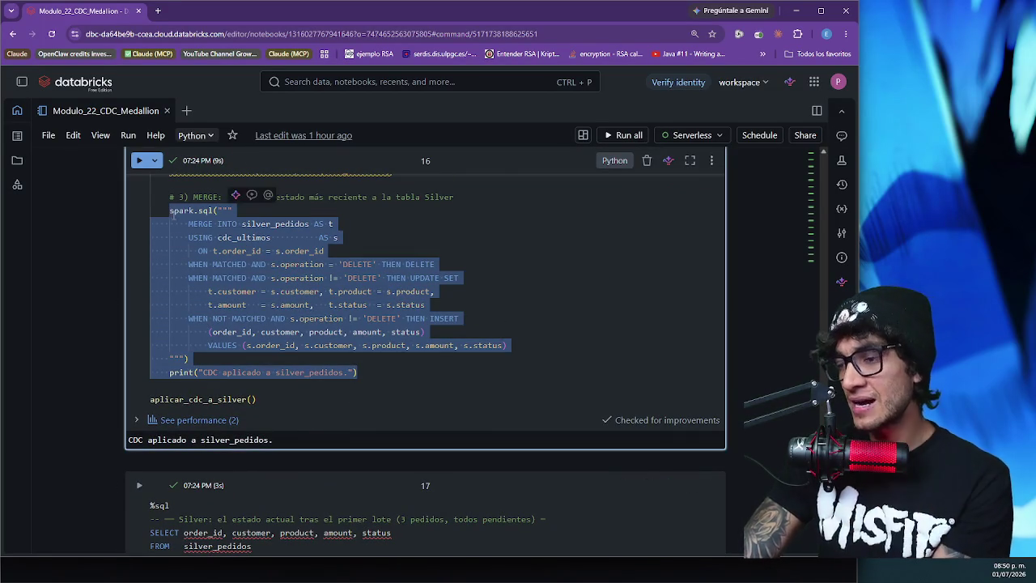
scroll(363, 308, down, 20)
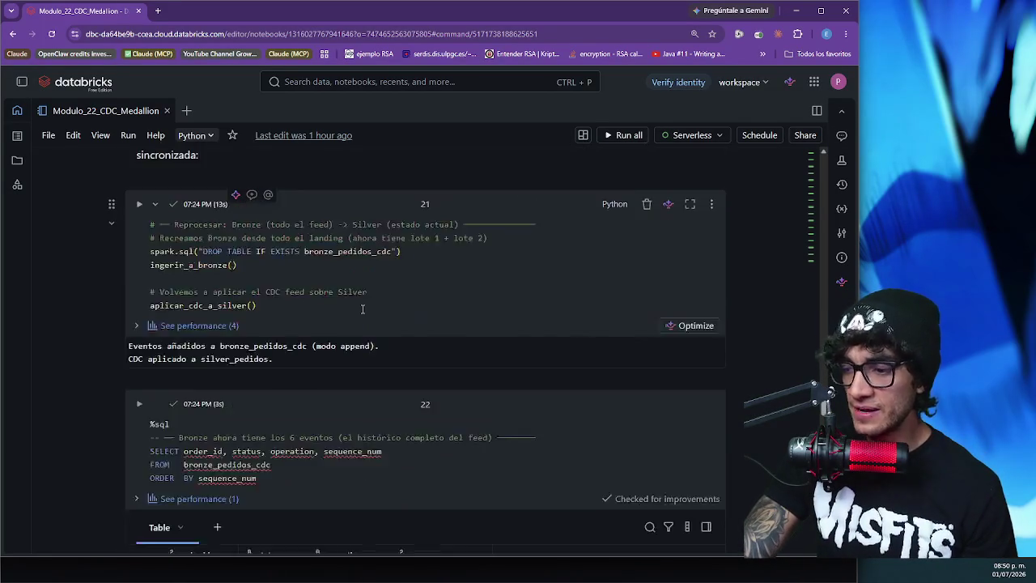
scroll(363, 308, down, 10)
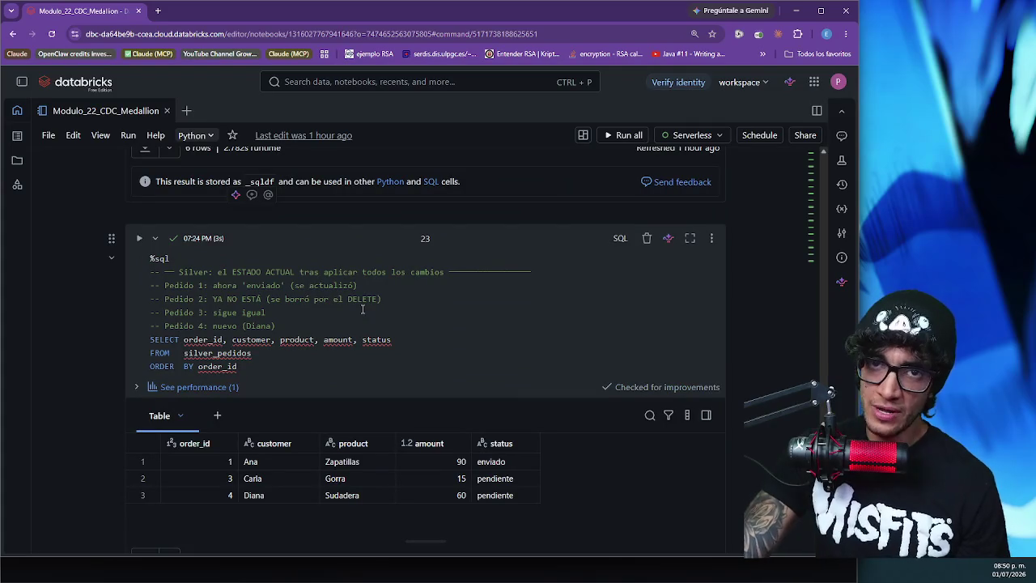
scroll(363, 308, down, 10)
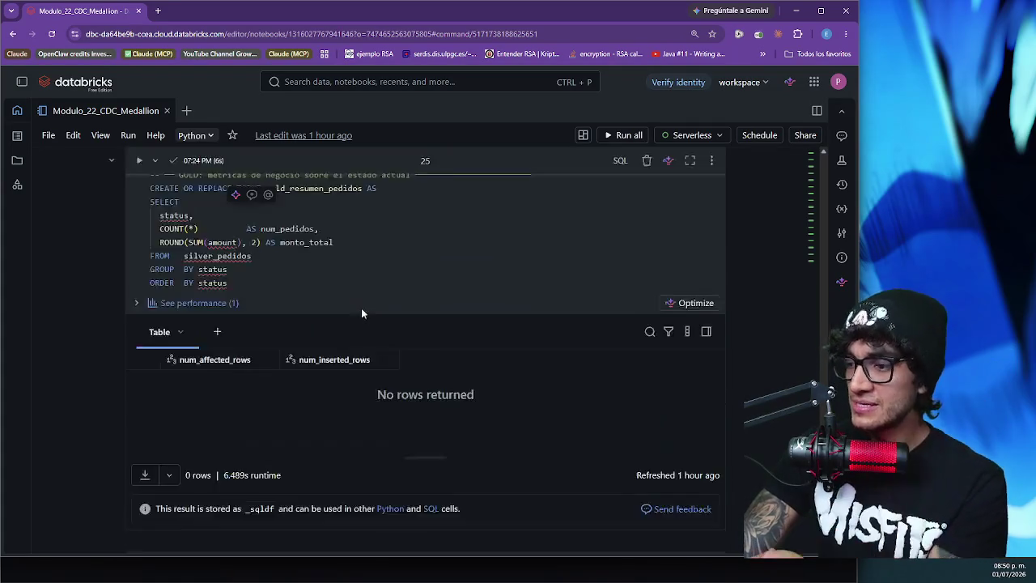
scroll(362, 311, down, 3)
scroll(368, 309, up, 1)
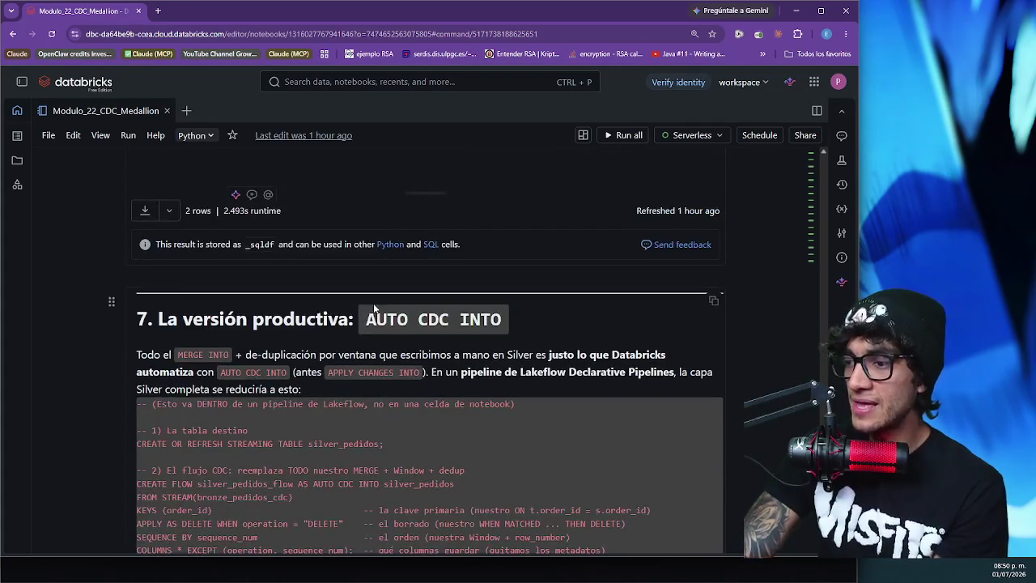
drag(380, 319, 419, 320)
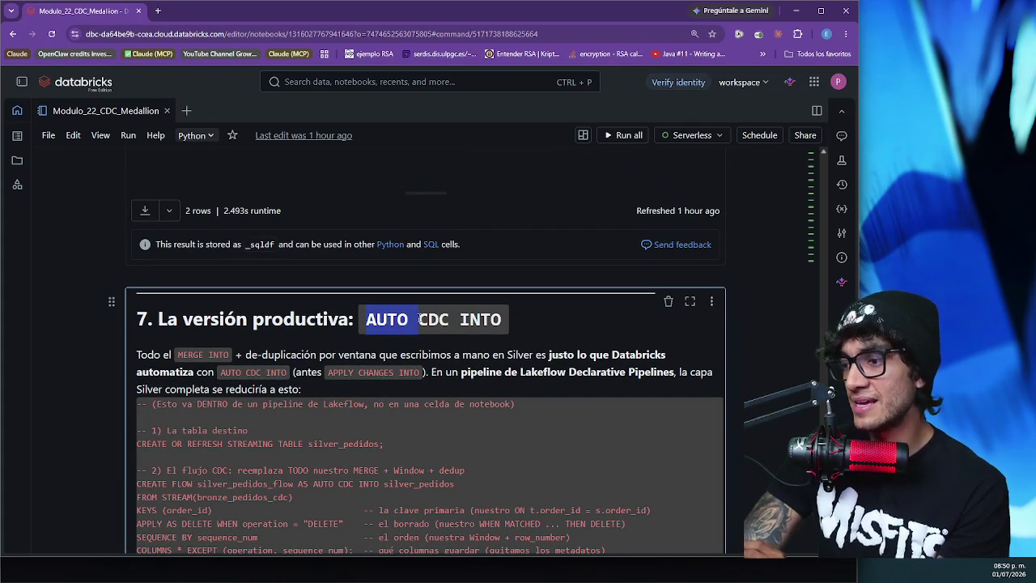
scroll(423, 362, down, 8)
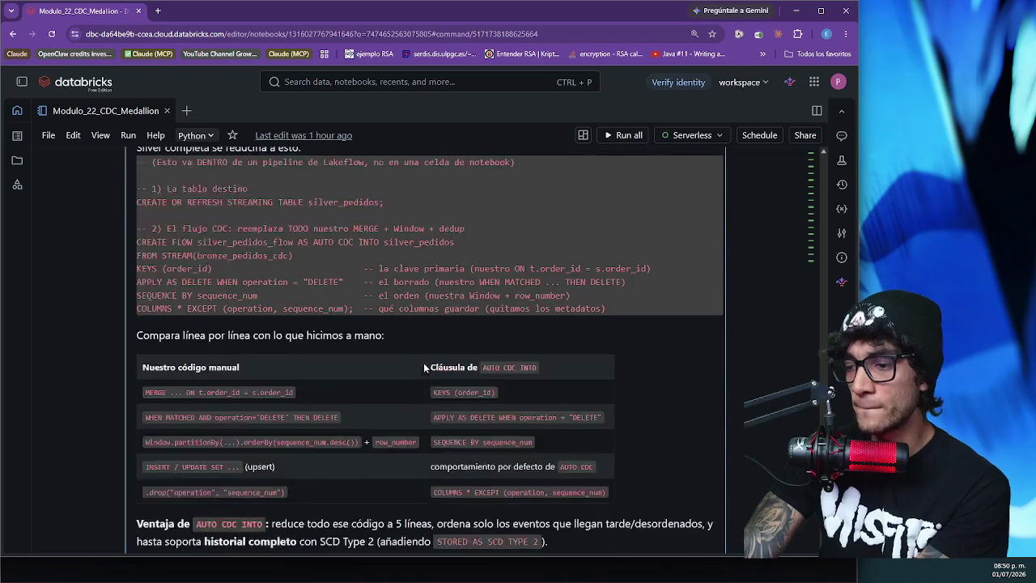
scroll(423, 363, down, 1)
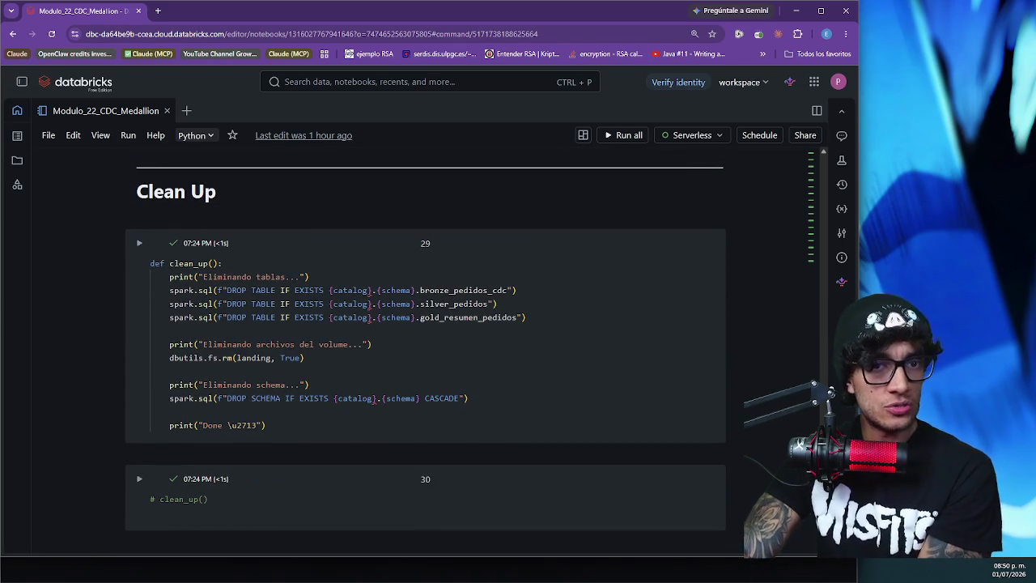
mouse_move(114, 454)
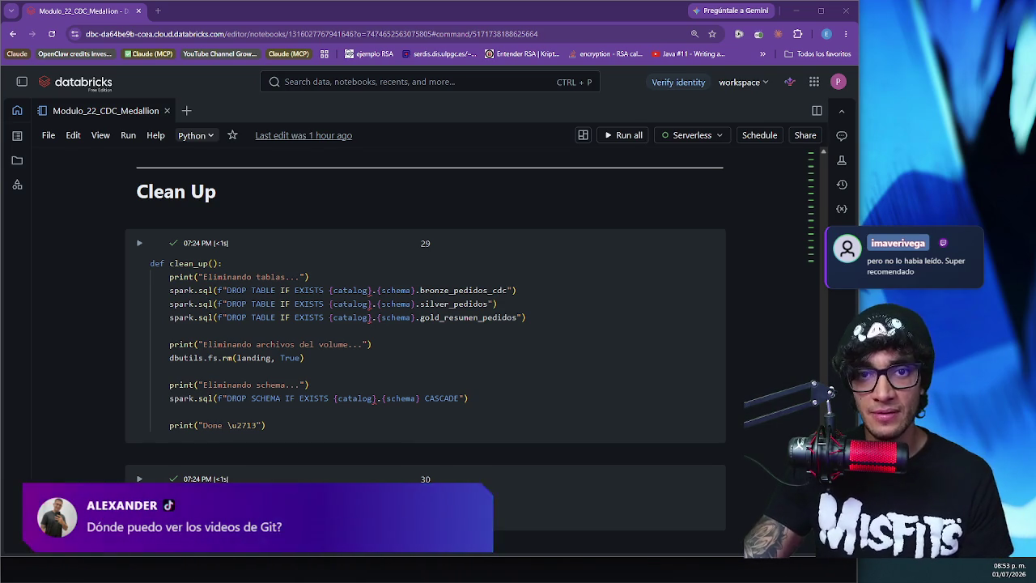
key(alt+Tab)
mouse_move(489, 162)
mouse_down()
mouse_move(442, 45)
mouse_move(405, 11)
mouse_move(210, 11)
mouse_up()
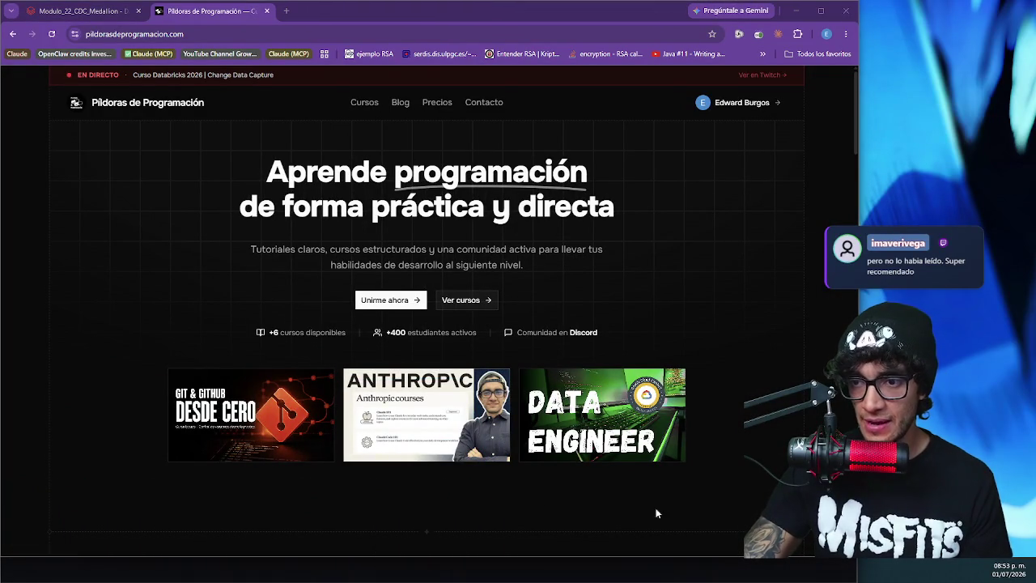
- Open the Píldoras de Programación Catálogo de Cursos page, then return to the Modulo_22_CDC_Medallion notebook
click(364, 103)
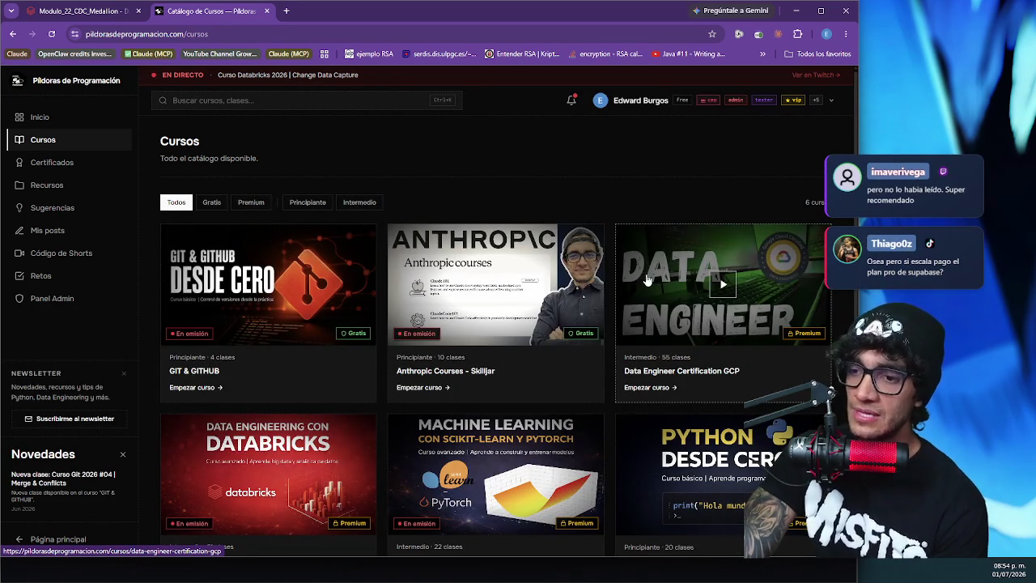
scroll(688, 373, down, 1)
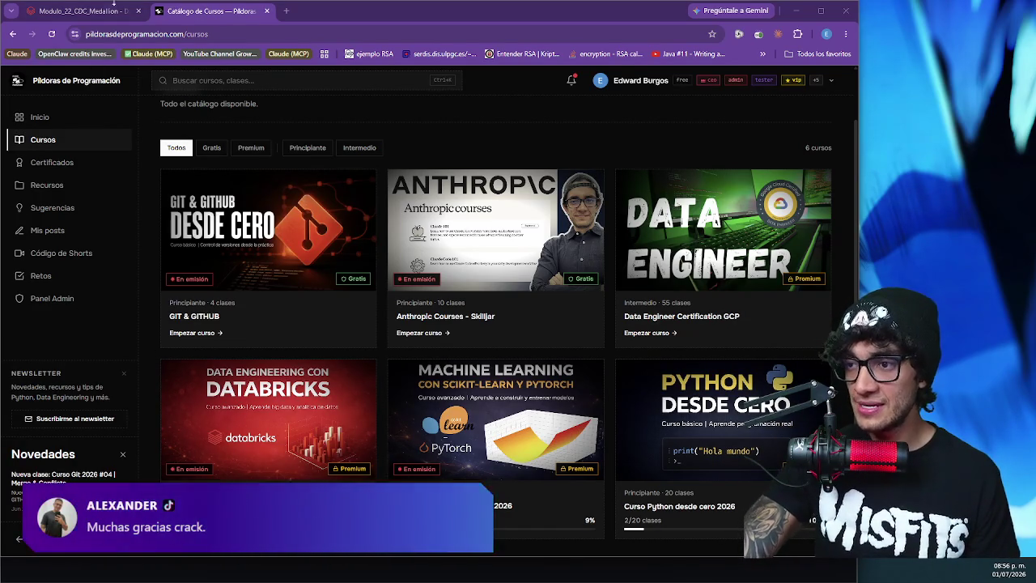
click(103, 13)
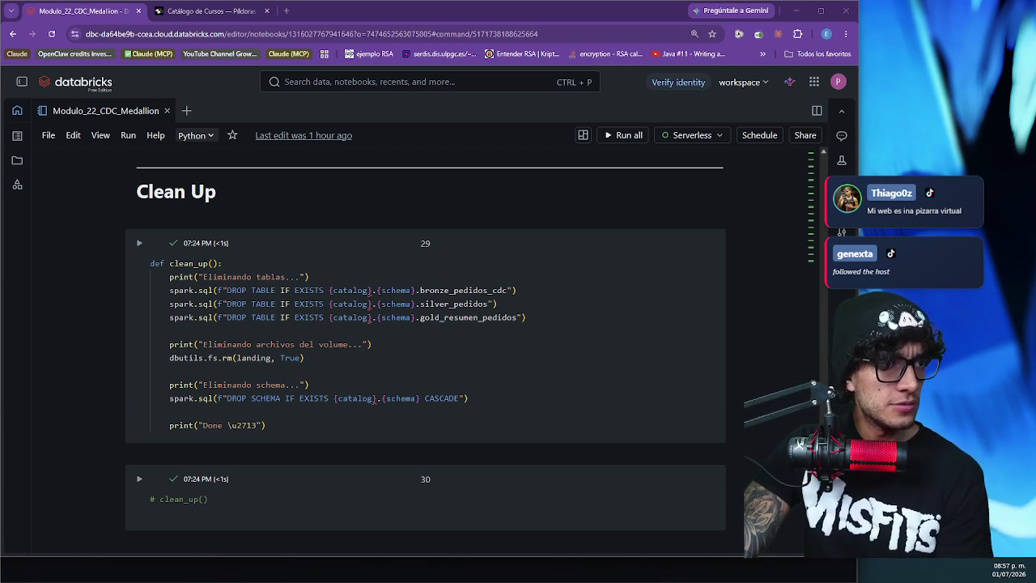
- Switch to the slides PDF and jump to the last slide, 14/14, 'Lo esencial de CDC'
key(alt+Tab)
key(End)
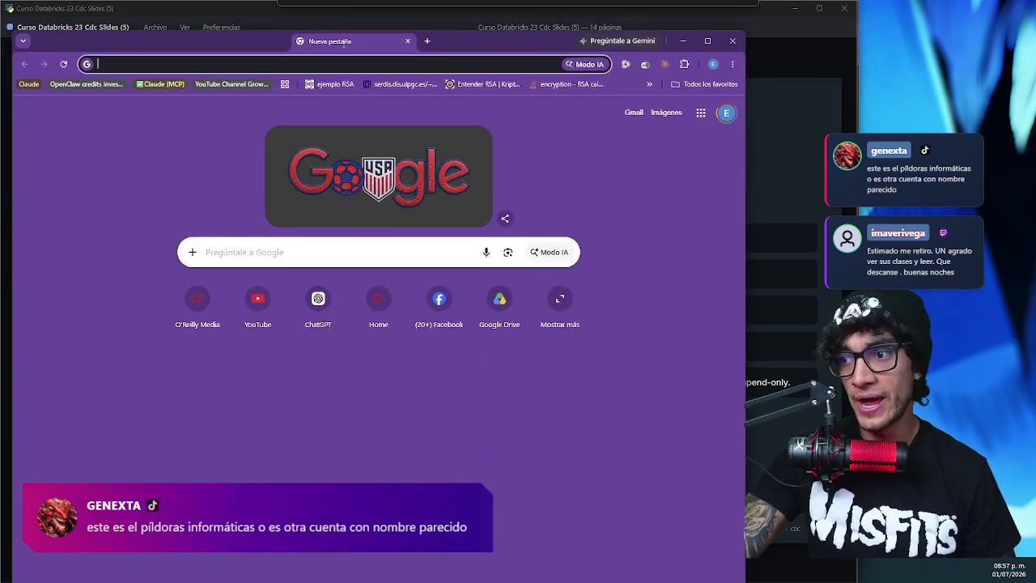
- Move the new blank Chrome window lower so it sits over the recap slide
mouse_move(336, 42)
mouse_down()
mouse_move(338, 90)
mouse_move(354, 116)
mouse_up()
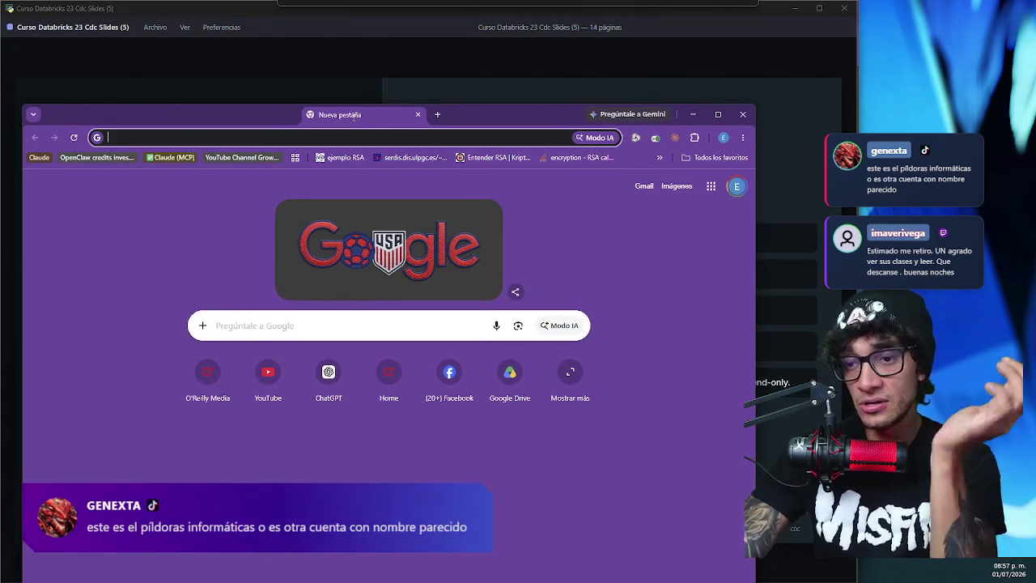
- Shorten the browser window and search Google for 'skilljar anthropic'
click(322, 326)
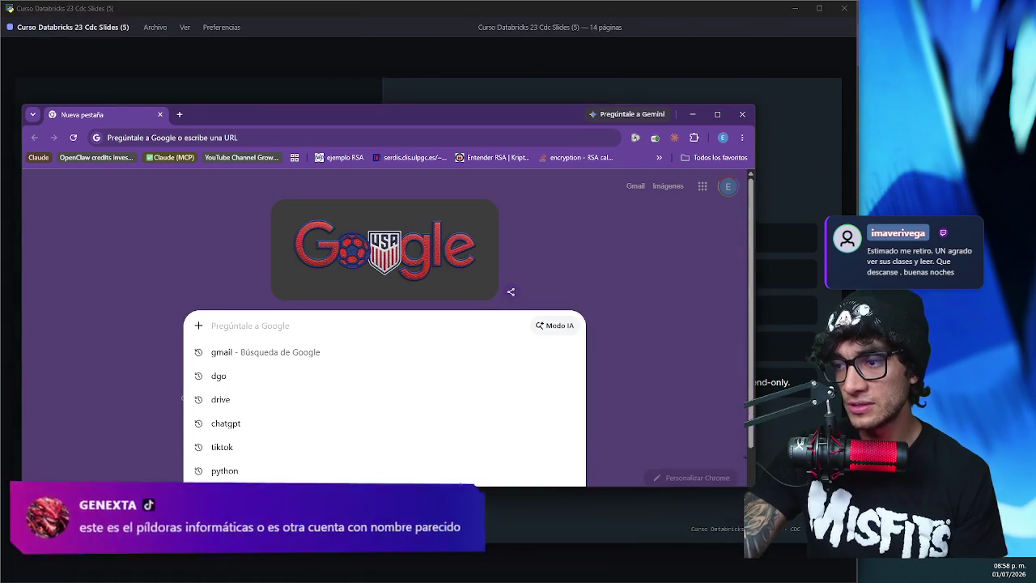
drag(474, 486, 462, 464)
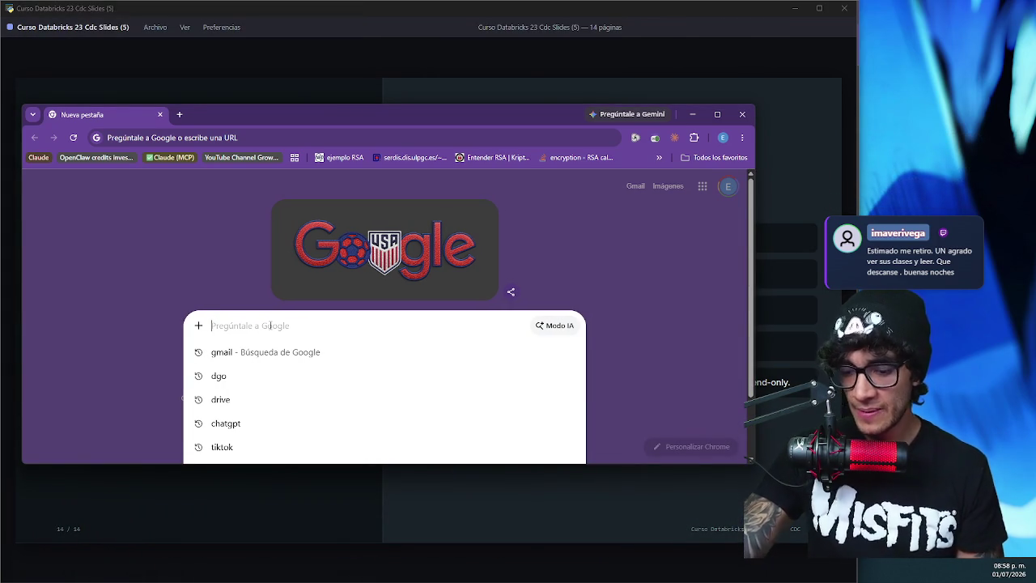
text(skilljar anthropic)
key(Return)
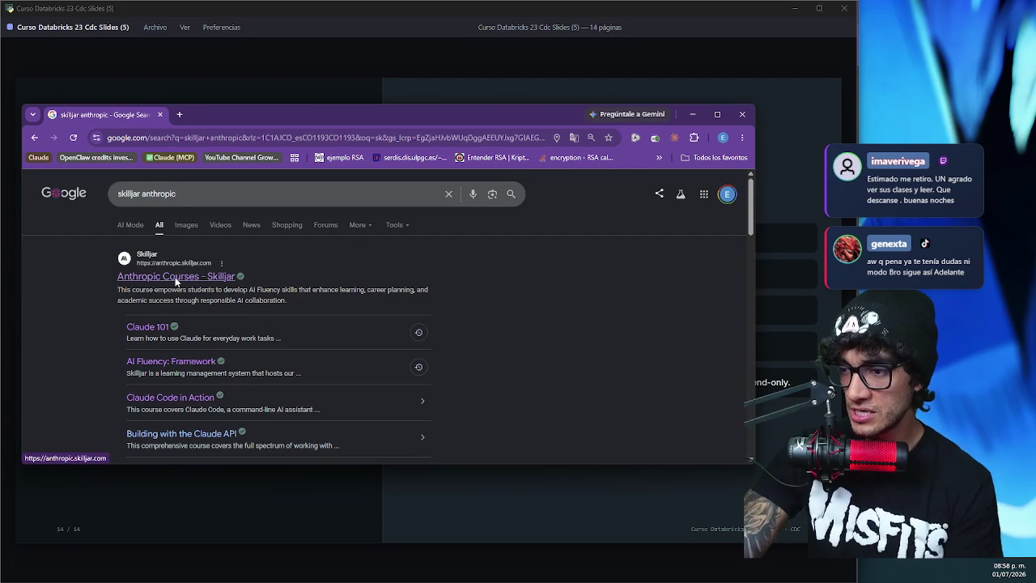
- Open the Anthropic Courses Skilljar result and scroll to the Building with the Claude API course
click(176, 278)
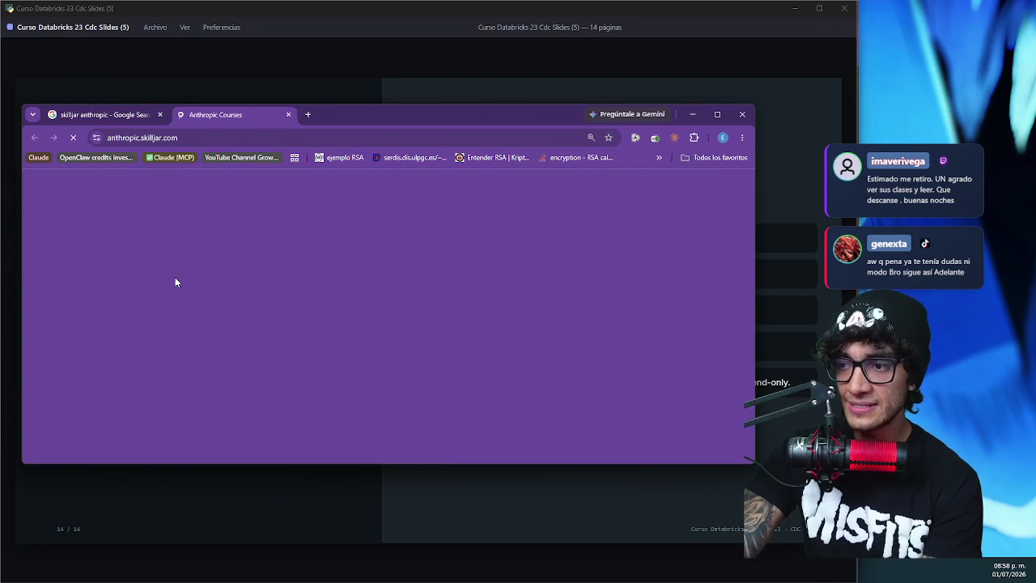
scroll(176, 281, down, 5)
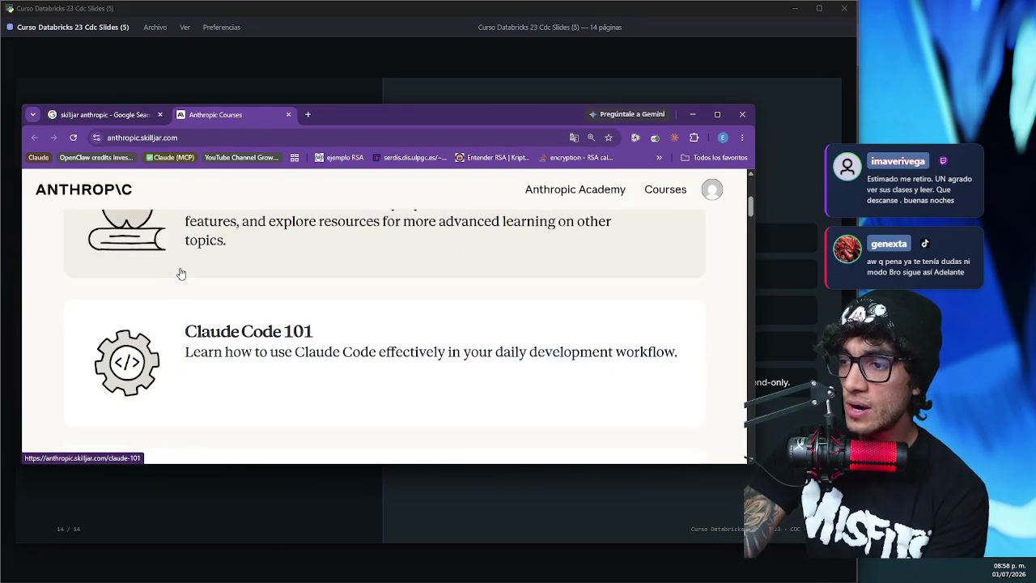
scroll(182, 274, down, 5)
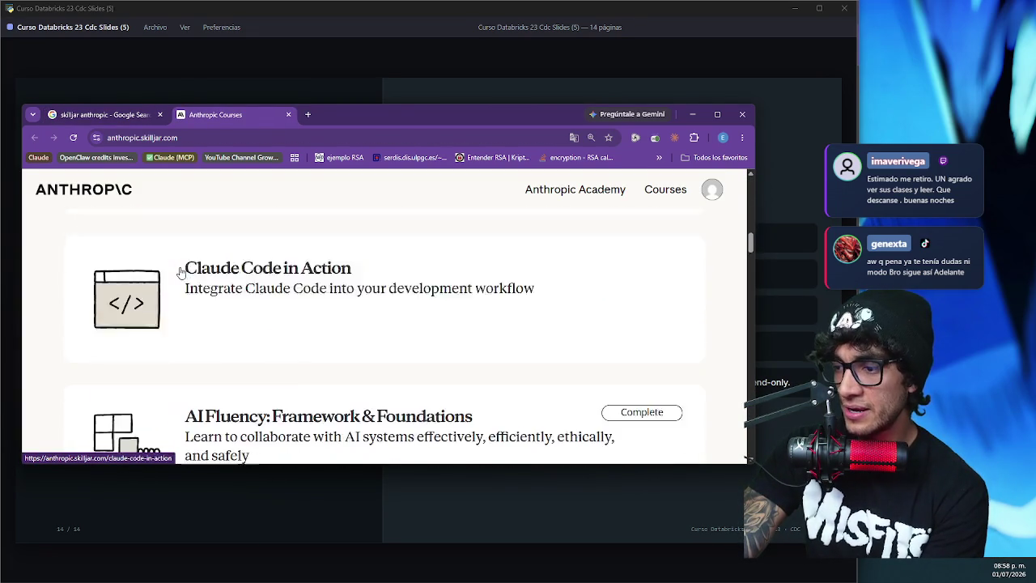
scroll(186, 272, down, 5)
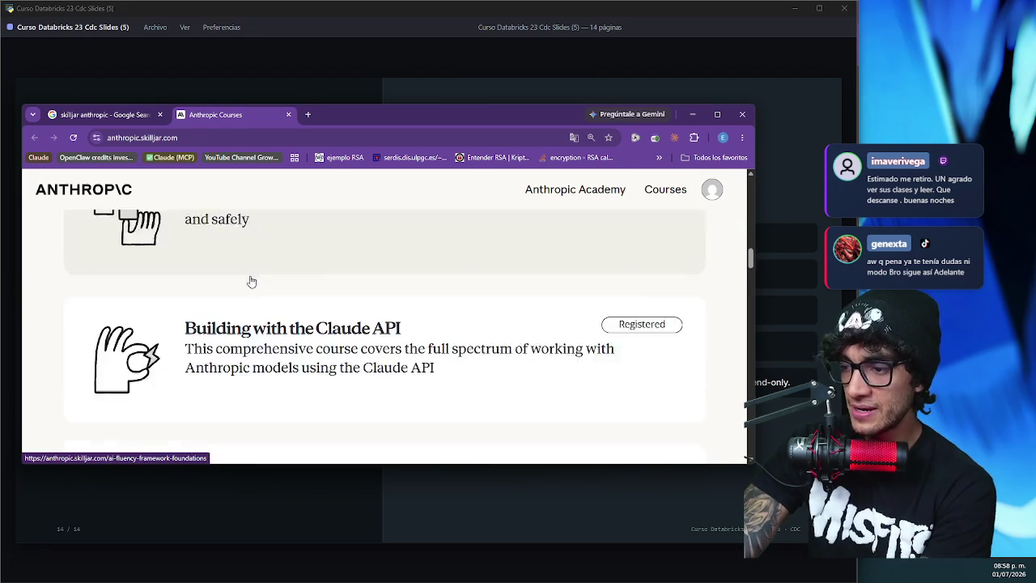
scroll(254, 282, up, 1)
- Open the Building with the Claude API course and scroll down to its Course Overview
click(285, 292)
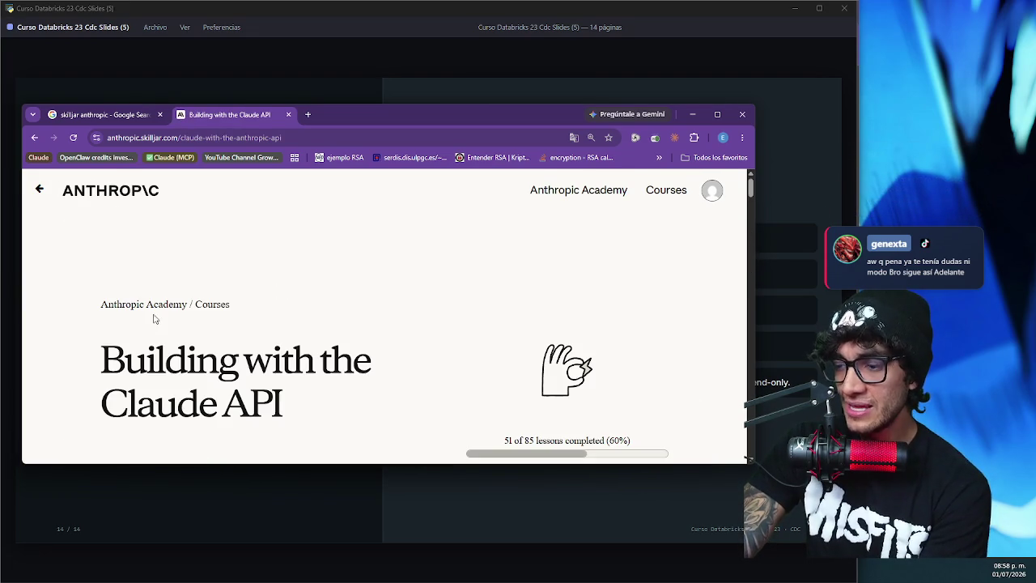
scroll(154, 319, down, 10)
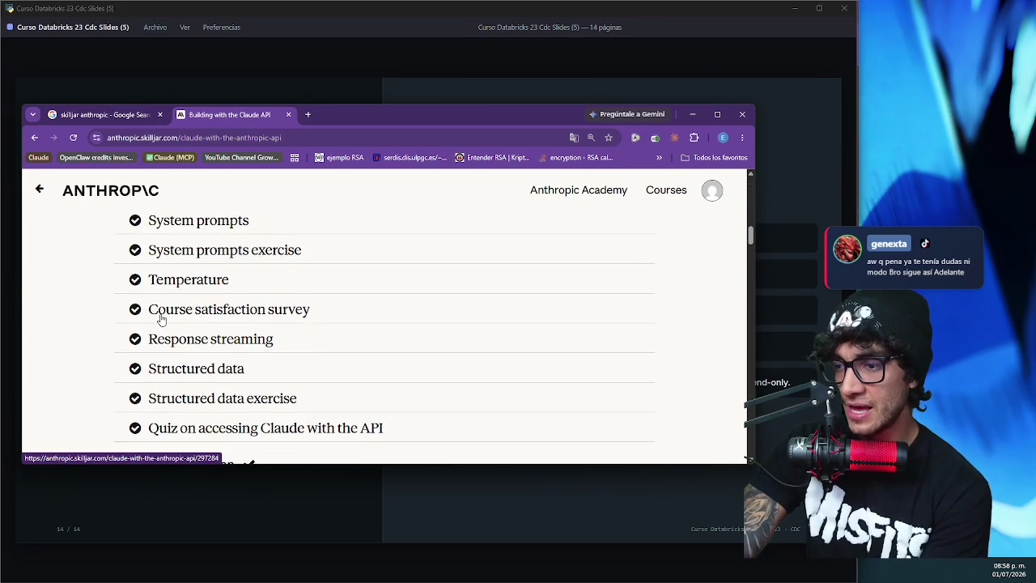
scroll(160, 319, up, 4)
scroll(458, 270, up, 4)
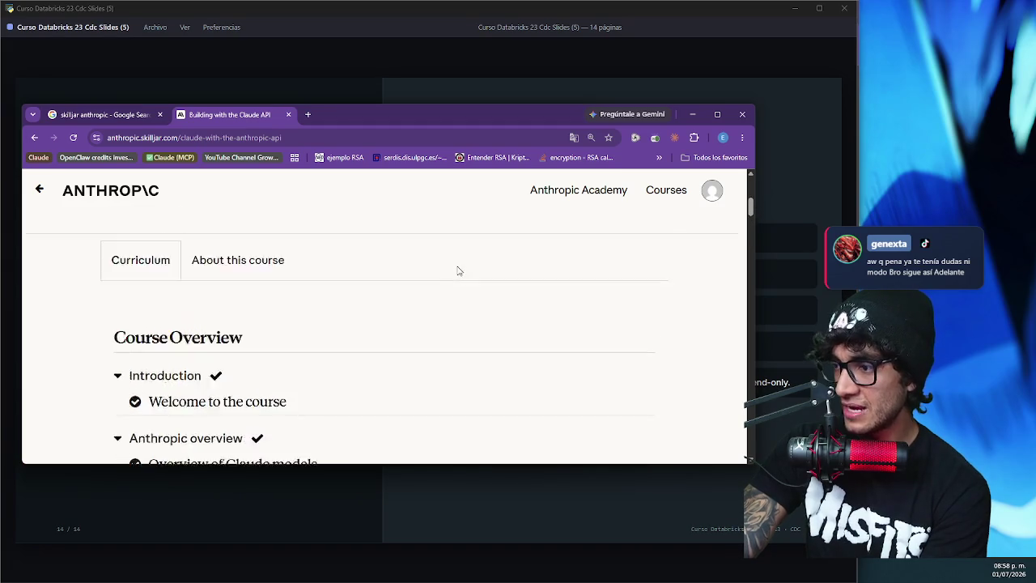
scroll(458, 270, up, 4)
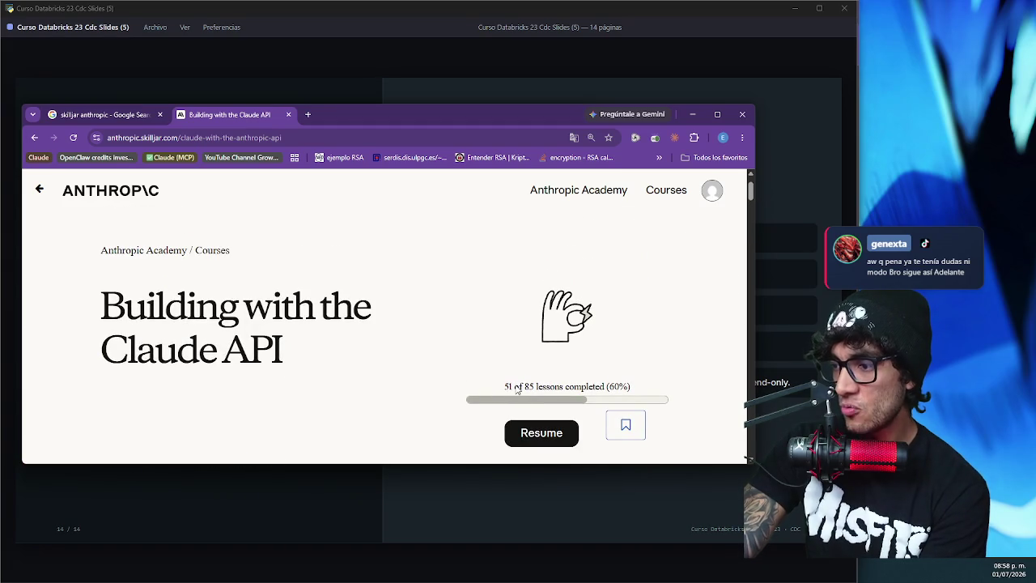
scroll(533, 392, down, 5)
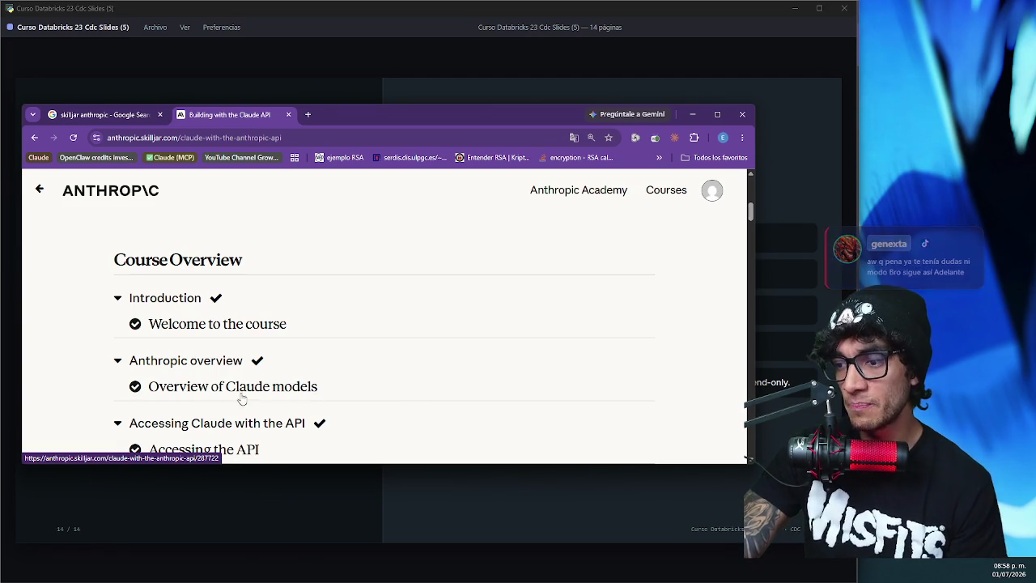
- Collapse the completed Anthropic overview and Accessing Claude with the API sections
click(119, 363)
scroll(133, 362, down, 2)
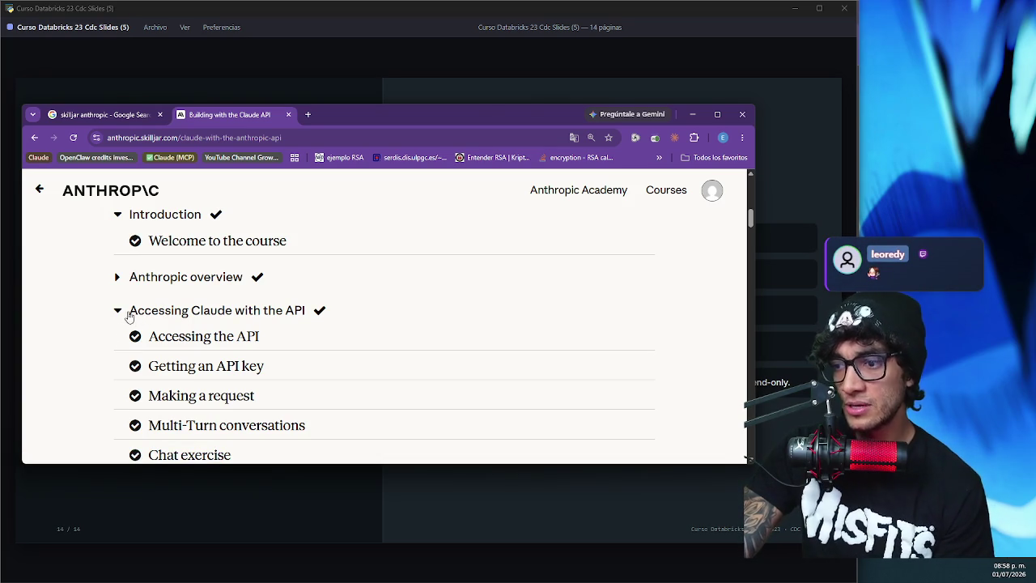
click(119, 310)
- Collapse Prompt evaluation, Prompt engineering techniques, Tool use with Claude, and RAG and Agentic Search
scroll(115, 308, down, 1)
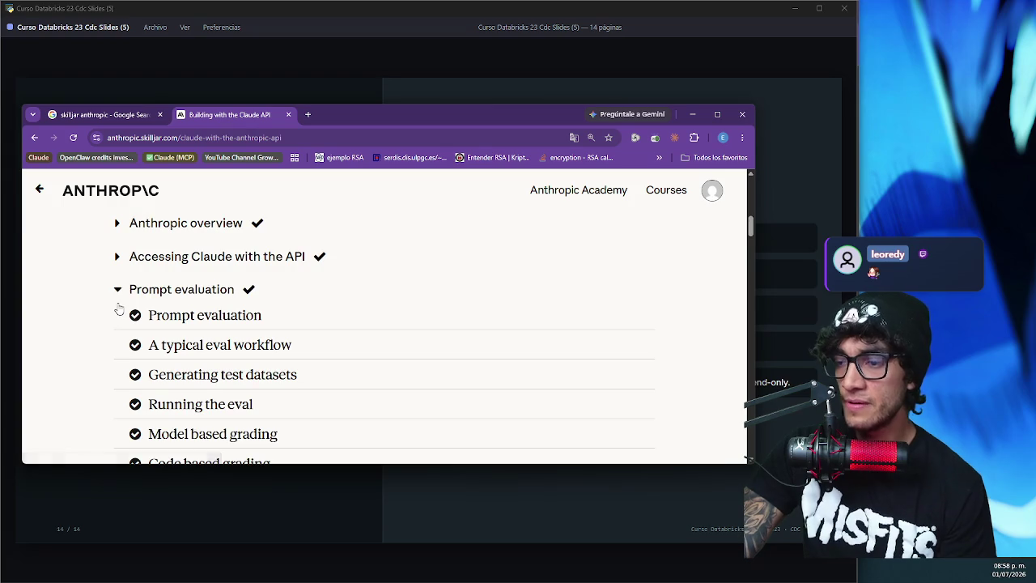
click(119, 291)
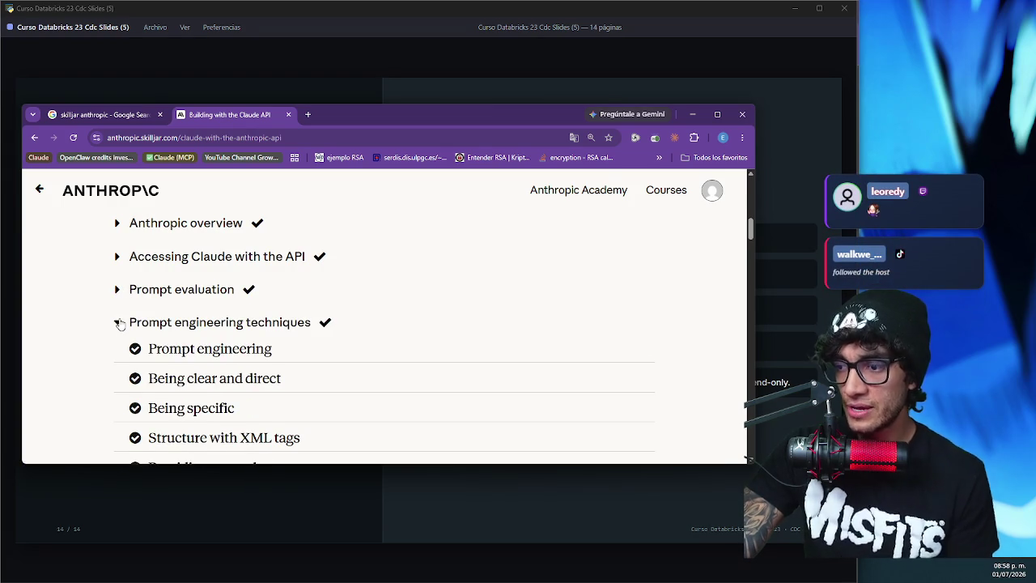
click(119, 323)
scroll(120, 320, down, 2)
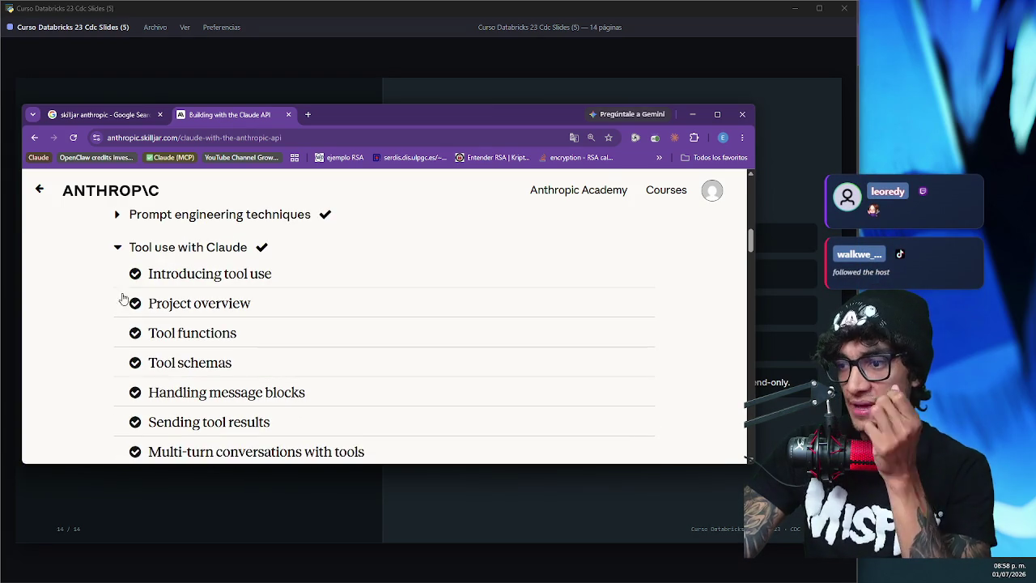
click(118, 248)
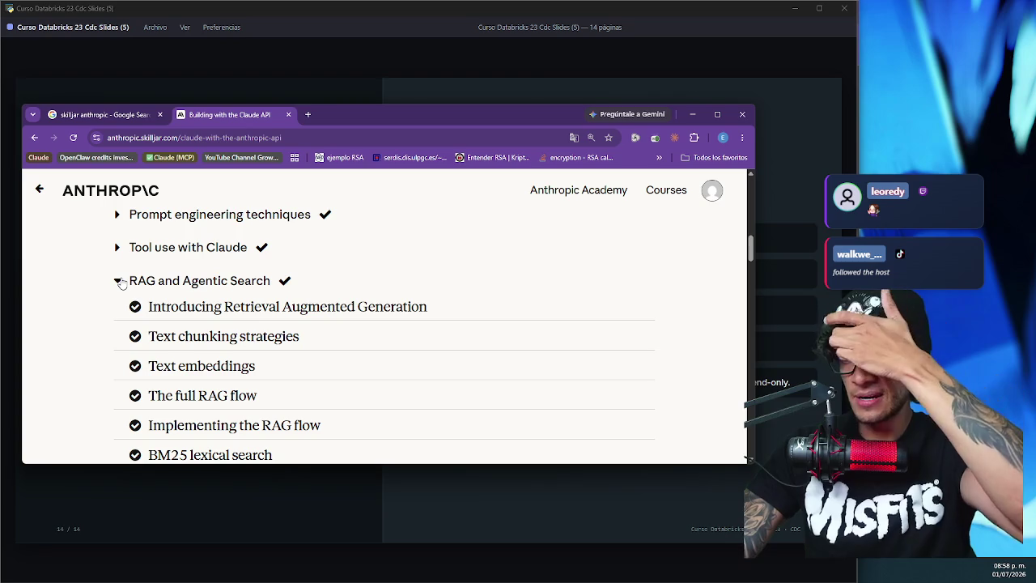
click(120, 282)
- Review the outline, toggling Features of Claude closed and open to show its unchecked Citations-through-quiz lessons
scroll(123, 296, down, 2)
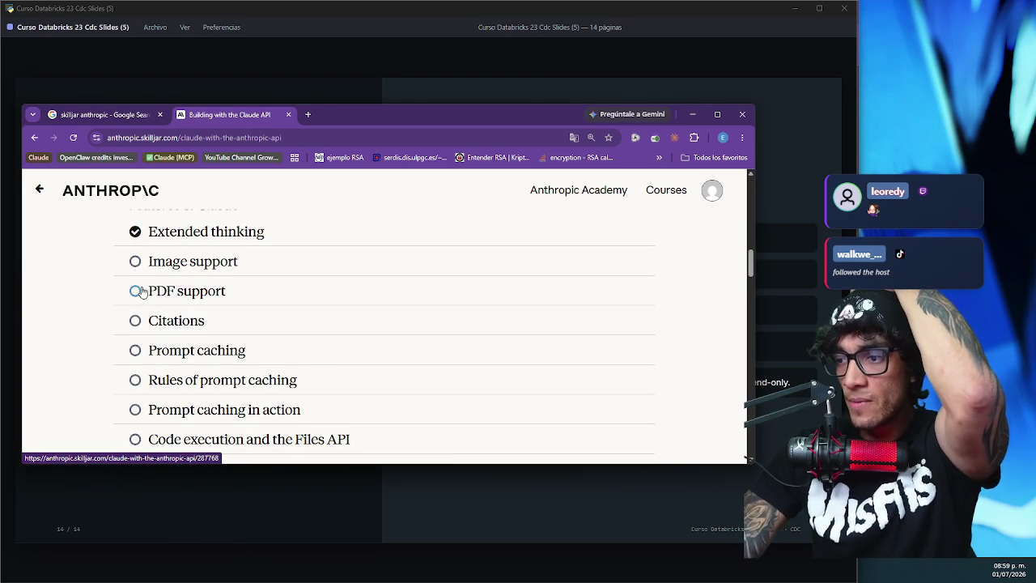
scroll(171, 274, up, 1)
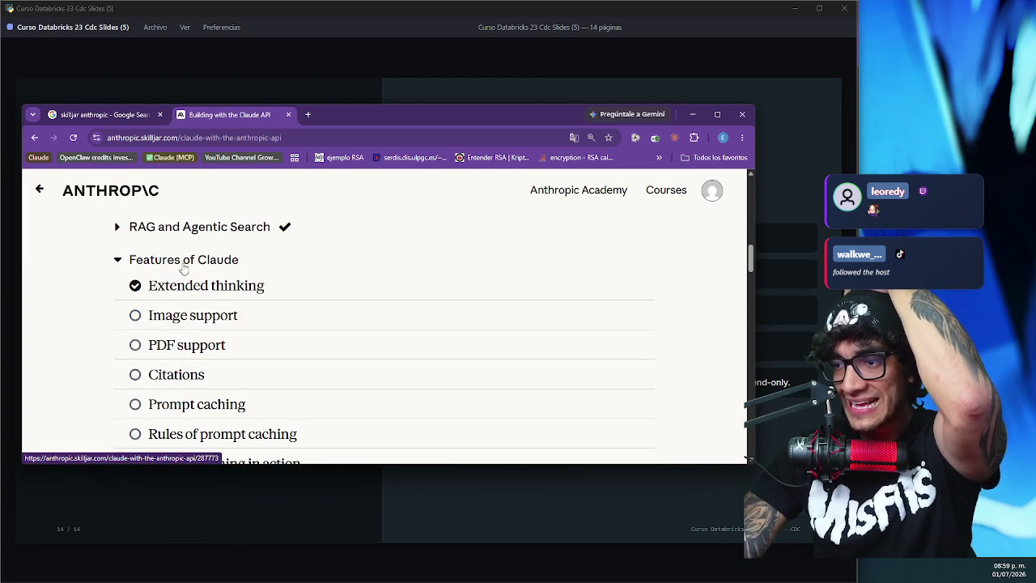
scroll(190, 273, down, 1)
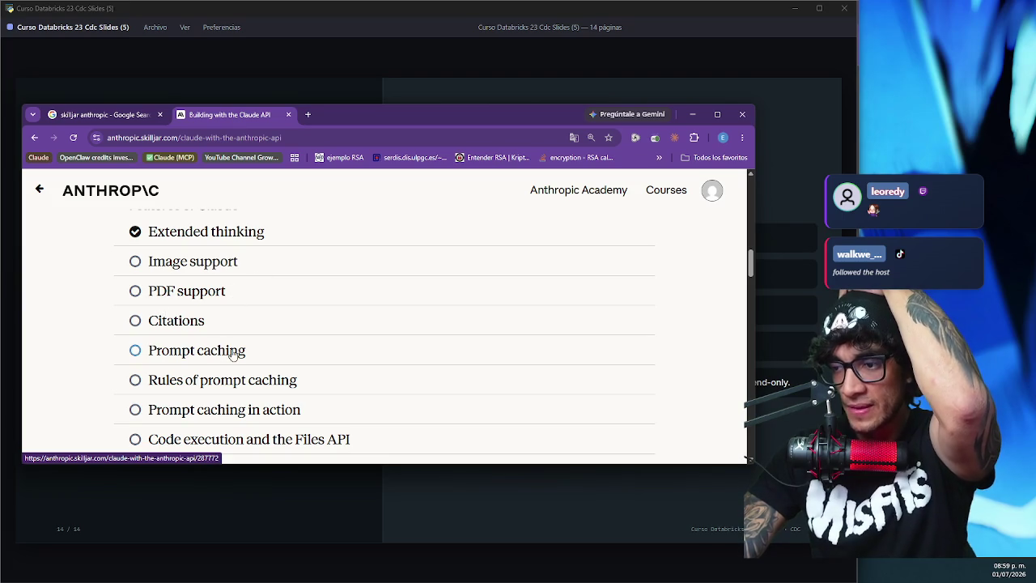
scroll(225, 330, down, 1)
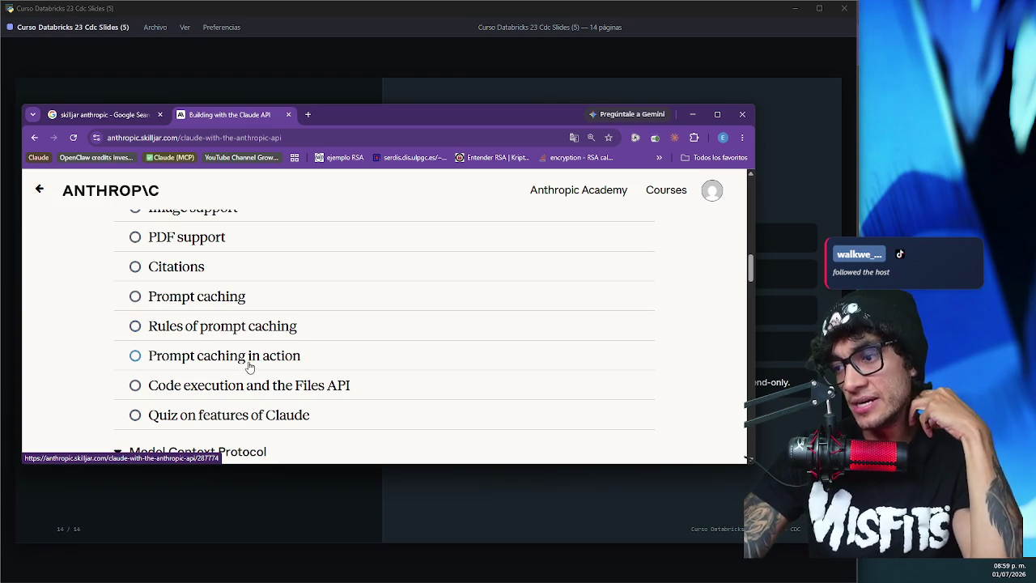
scroll(250, 366, down, 1)
scroll(258, 362, down, 5)
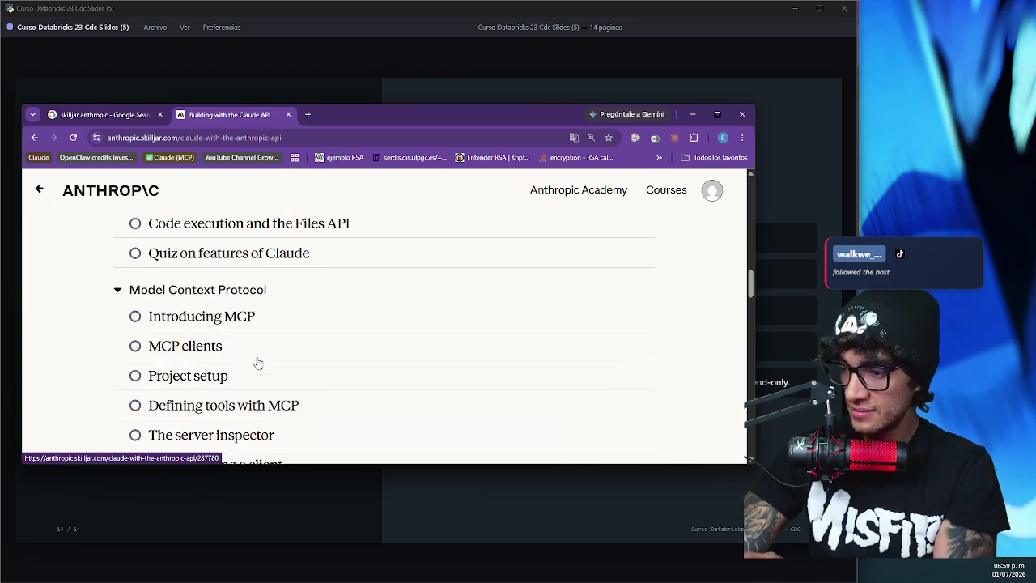
scroll(257, 362, down, 2)
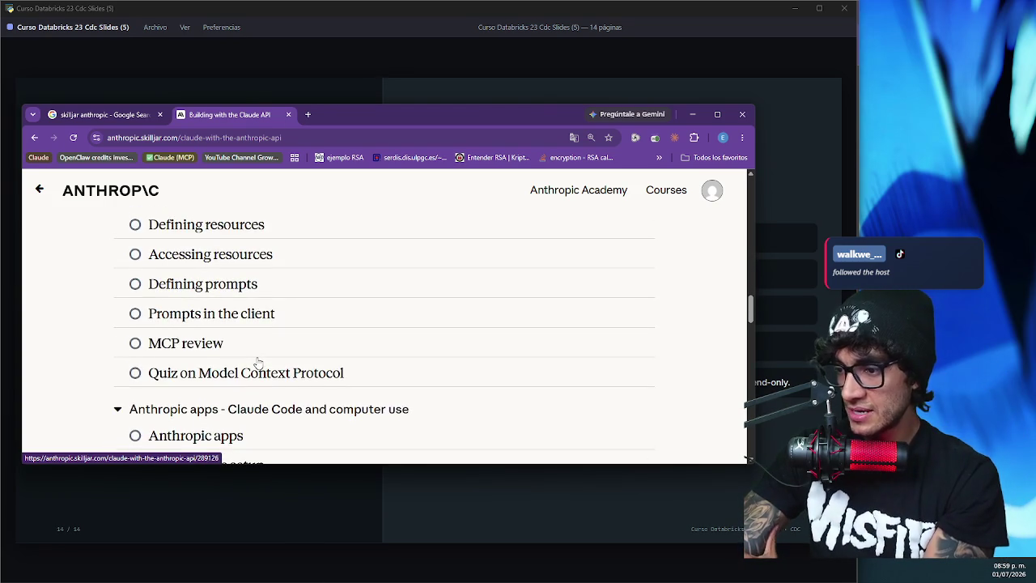
scroll(258, 362, down, 3)
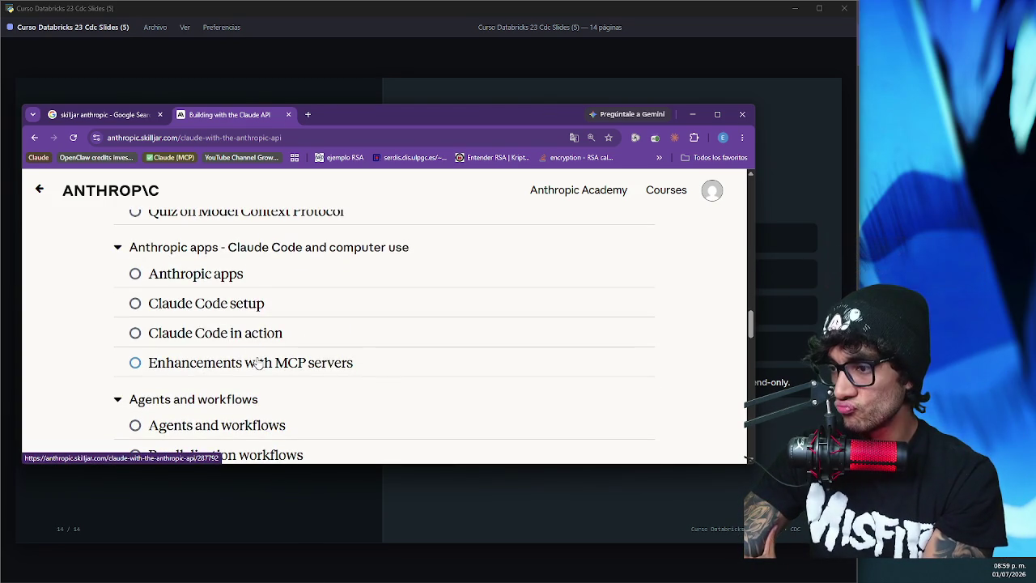
scroll(258, 361, down, 2)
scroll(258, 362, down, 5)
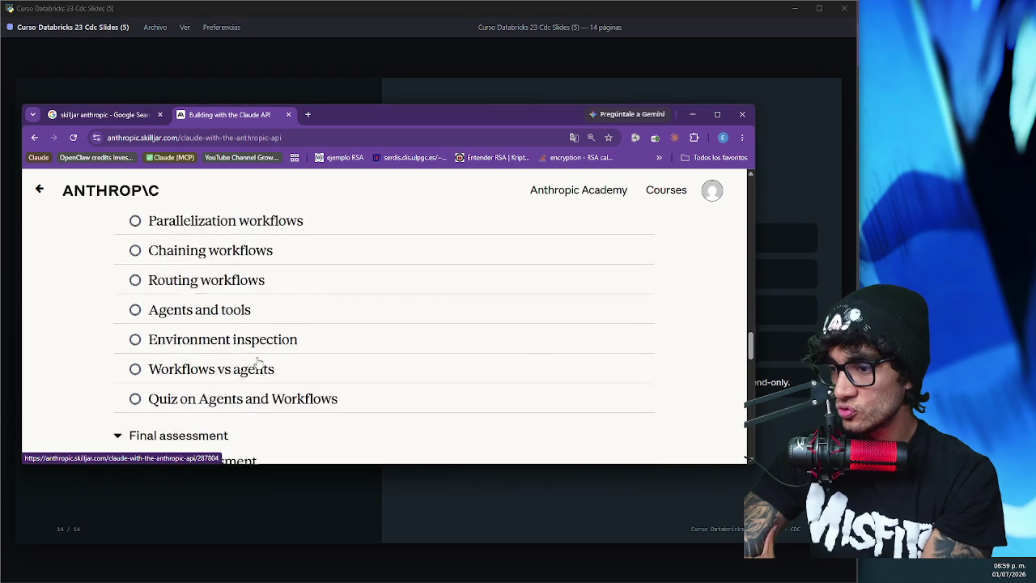
scroll(259, 362, up, 3)
scroll(259, 362, up, 12)
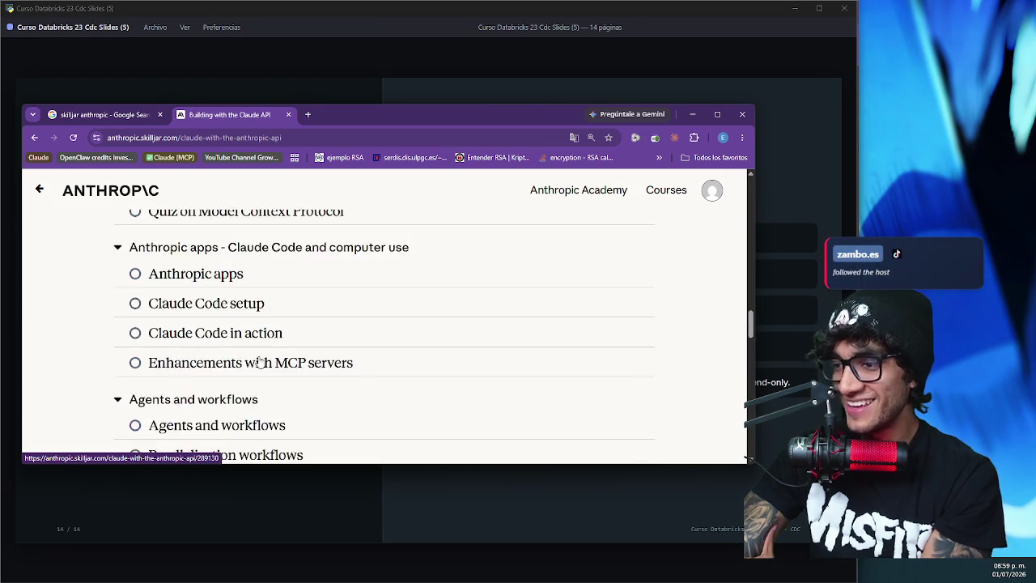
scroll(259, 362, up, 6)
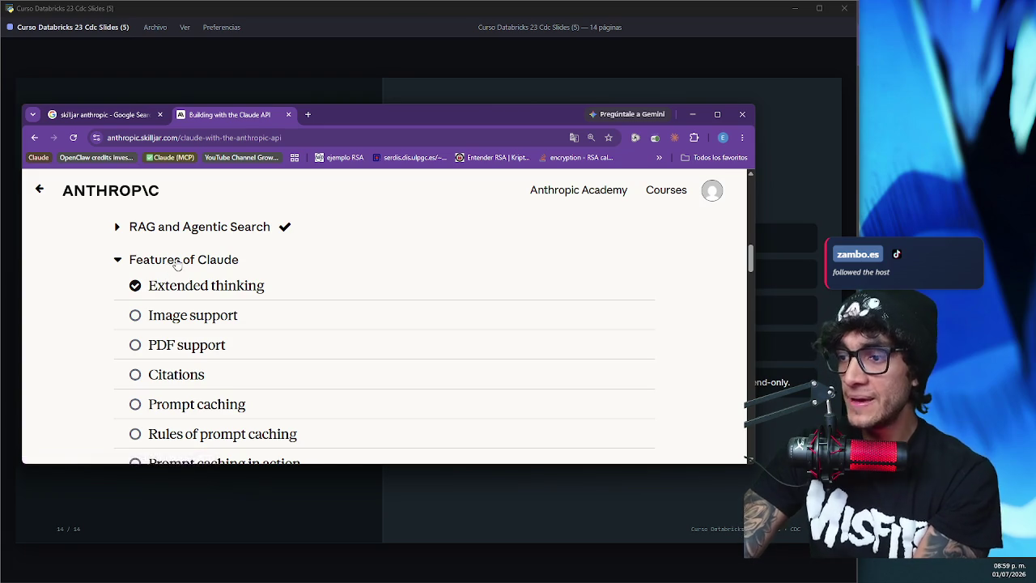
scroll(175, 264, down, 1)
scroll(175, 265, up, 1)
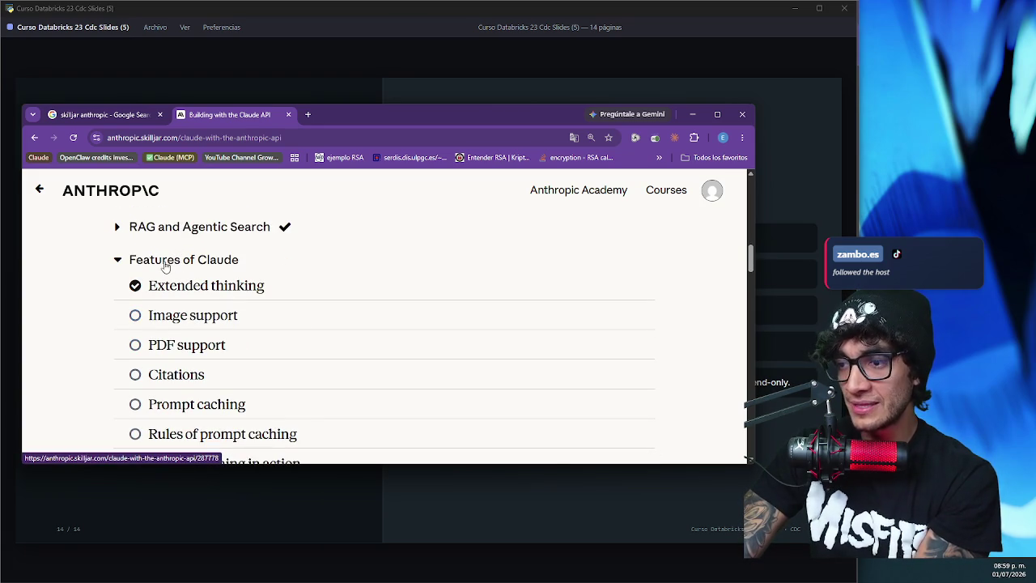
click(118, 261)
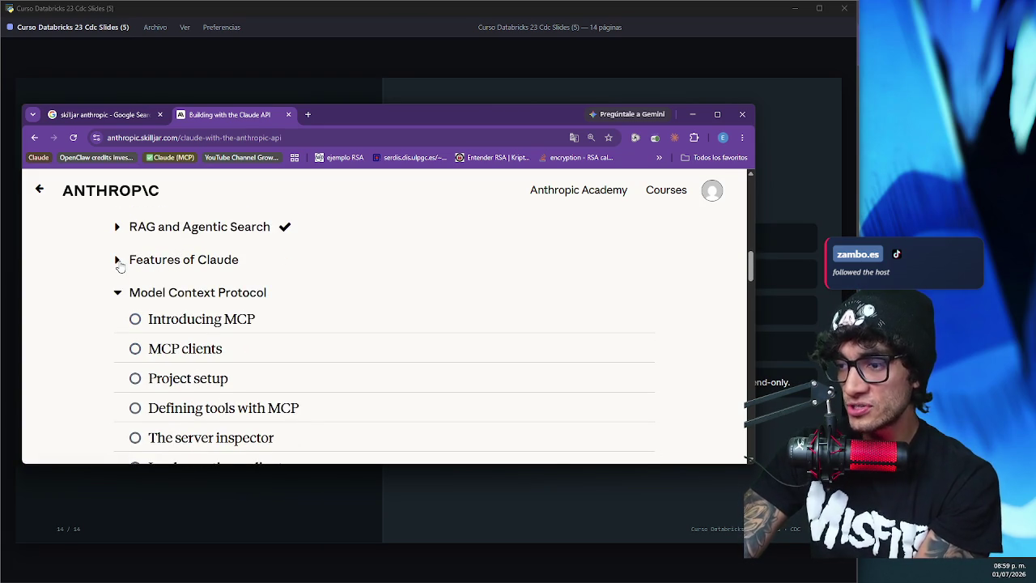
click(118, 261)
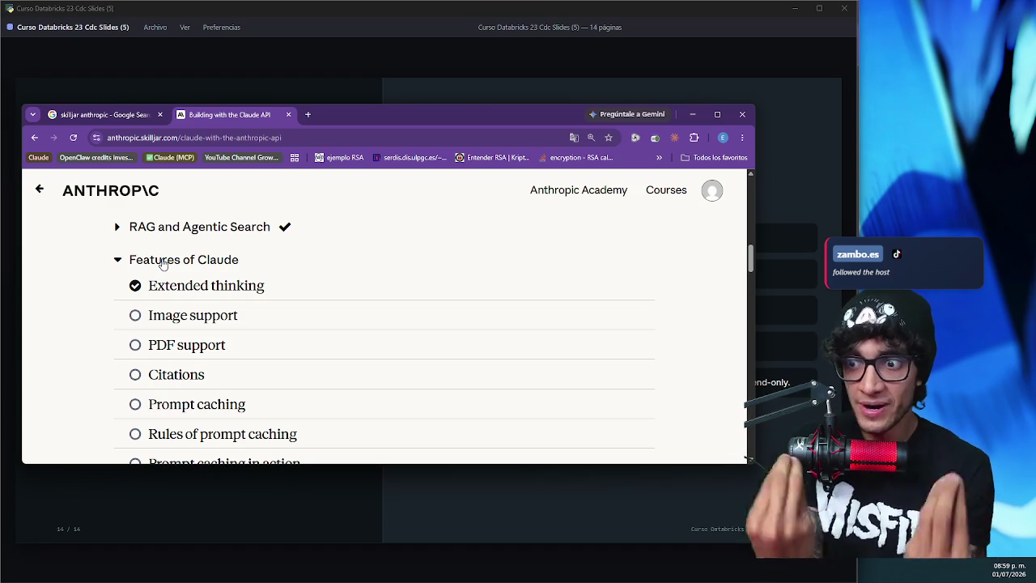
scroll(164, 264, down, 1)
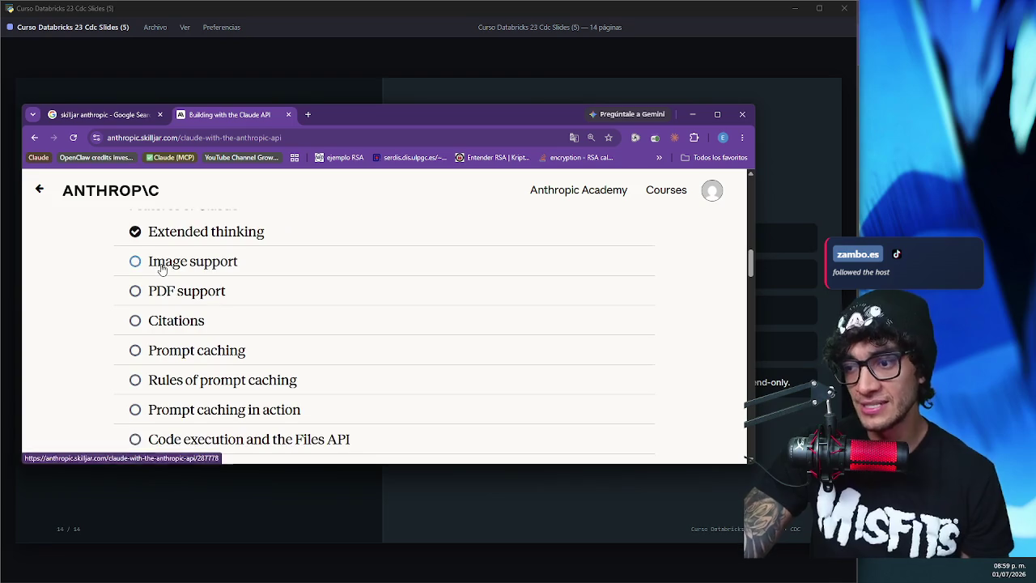
scroll(202, 257, down, 2)
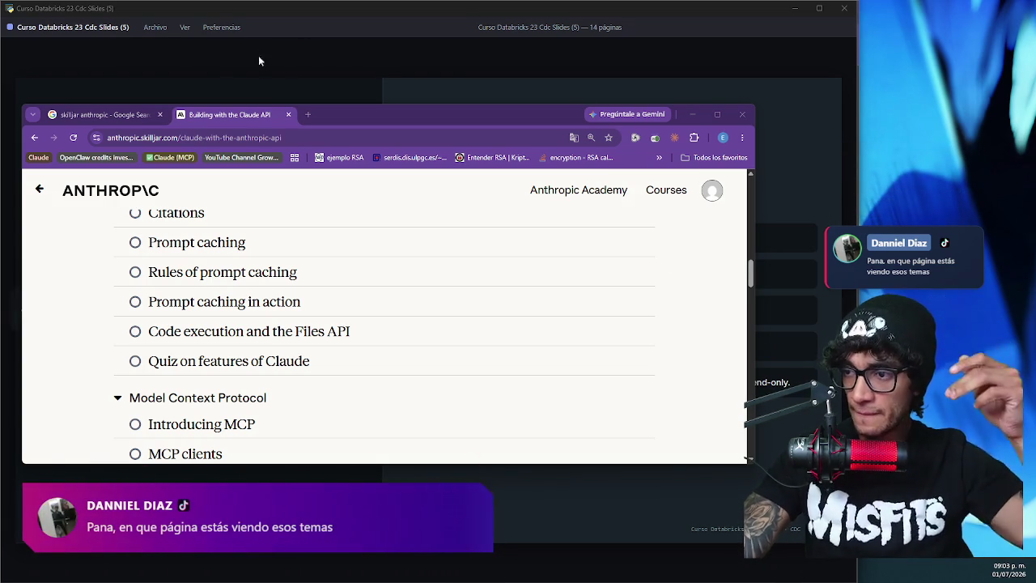
- Return to the 'skilljar anthropic' Google search results tab
click(114, 115)
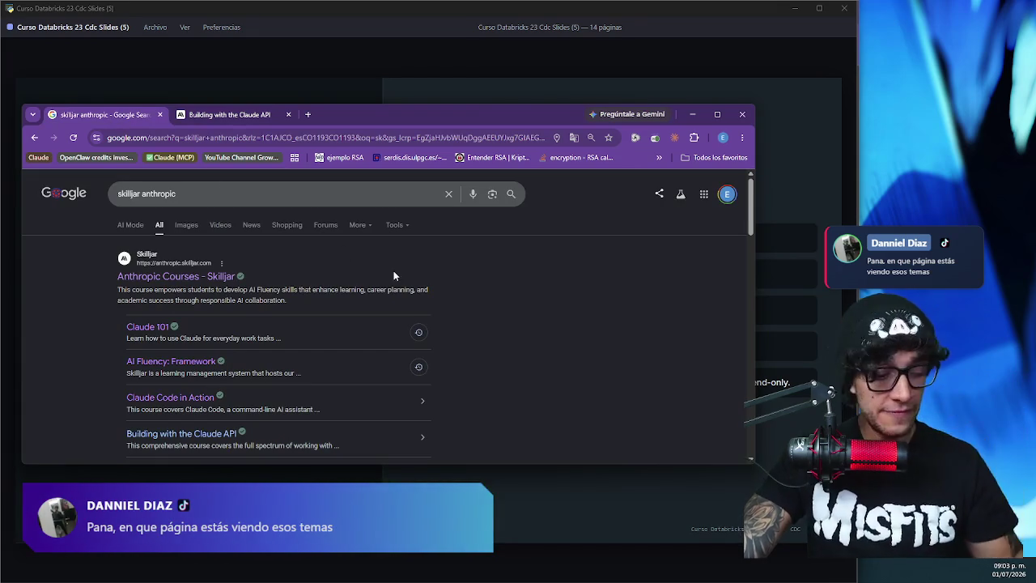